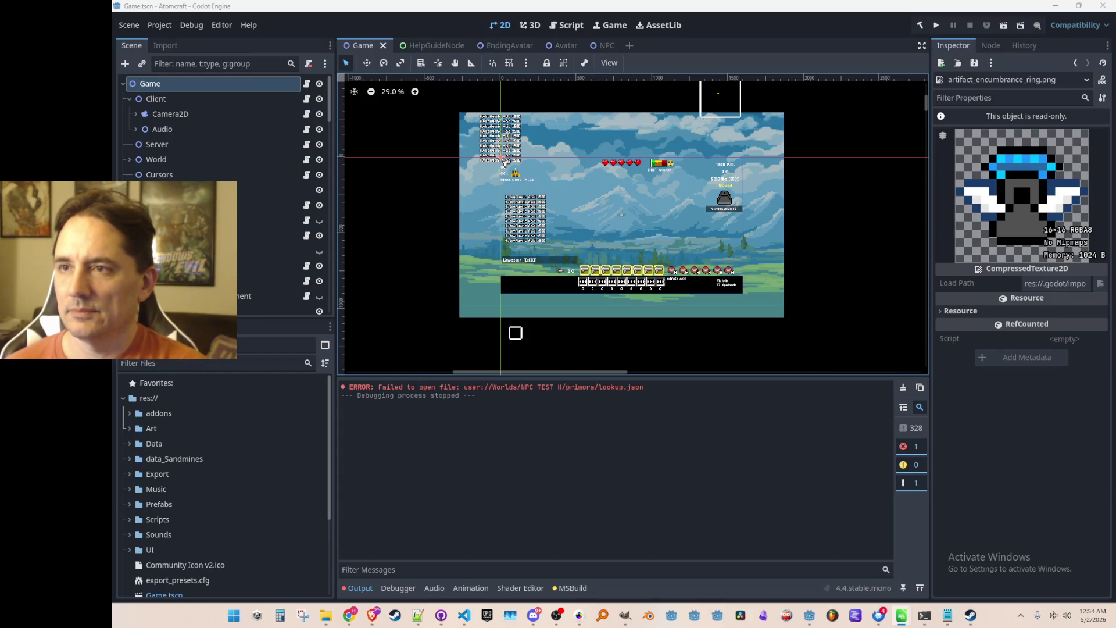
Bring the SRB2 soundtrack video forward, then bring Polish and Iteration.ods up in Calc.
key(alt+Tab)
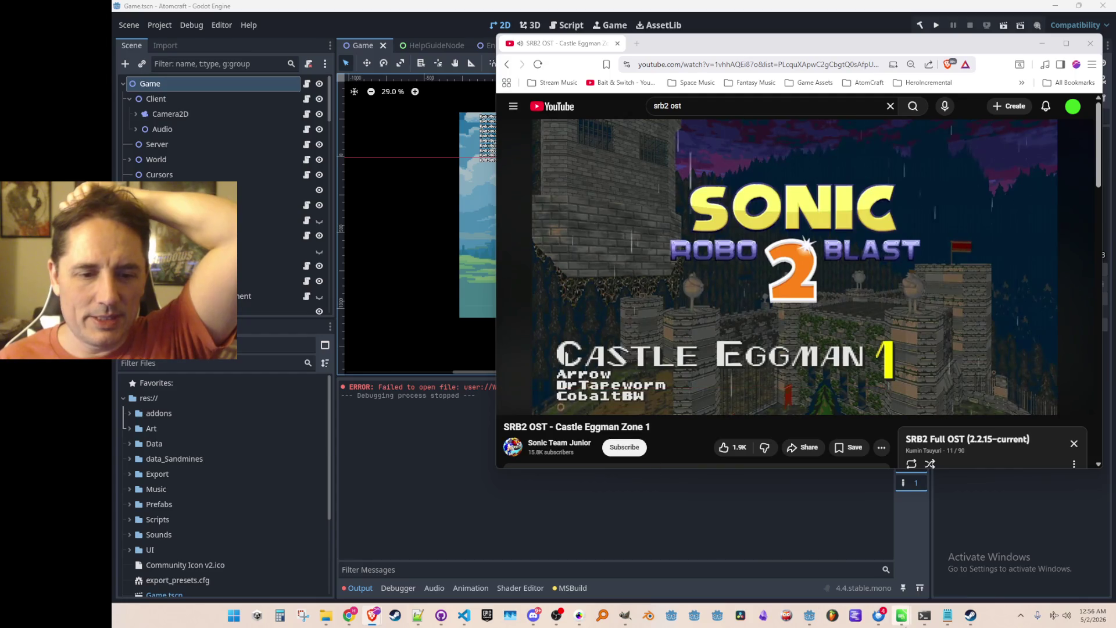
mouse_move(902, 615)
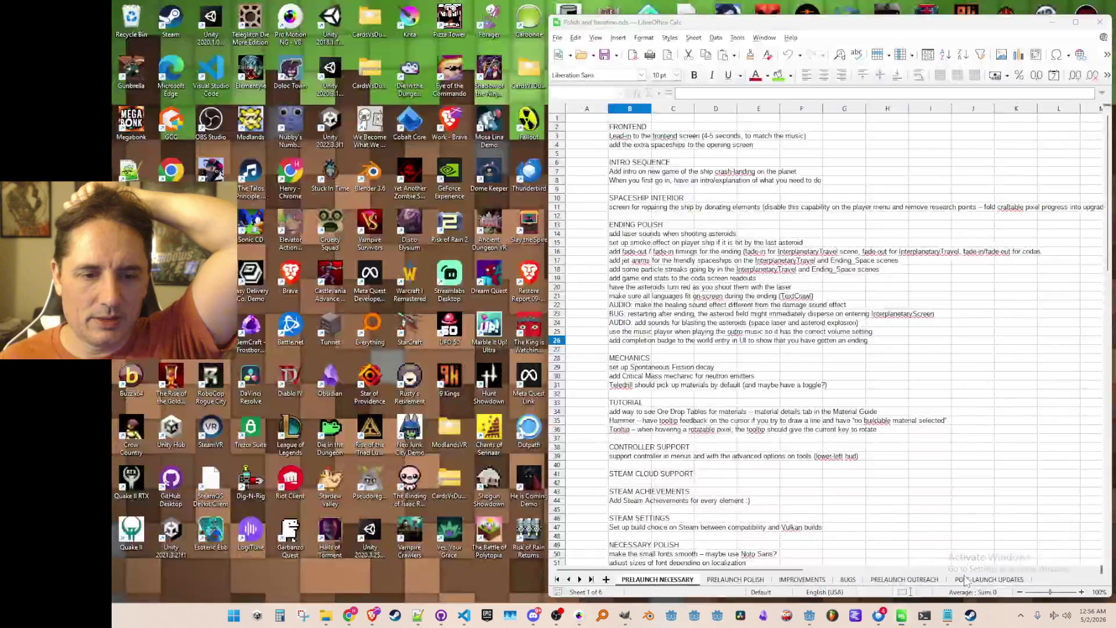
click(958, 561)
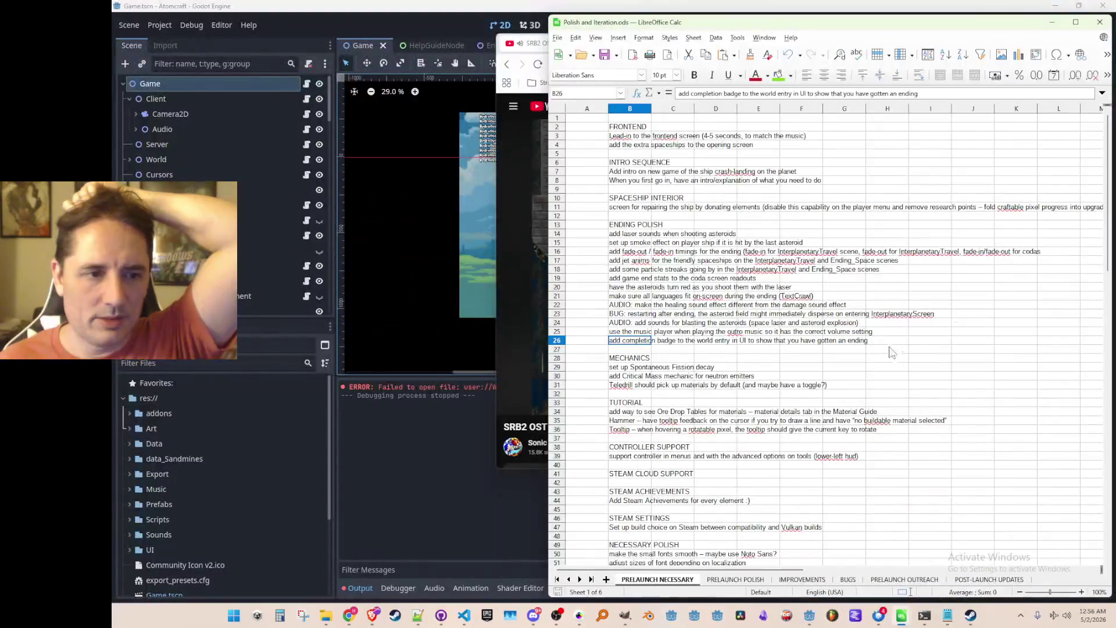
click(929, 305)
key(Left)
key(Left)
key(Left)
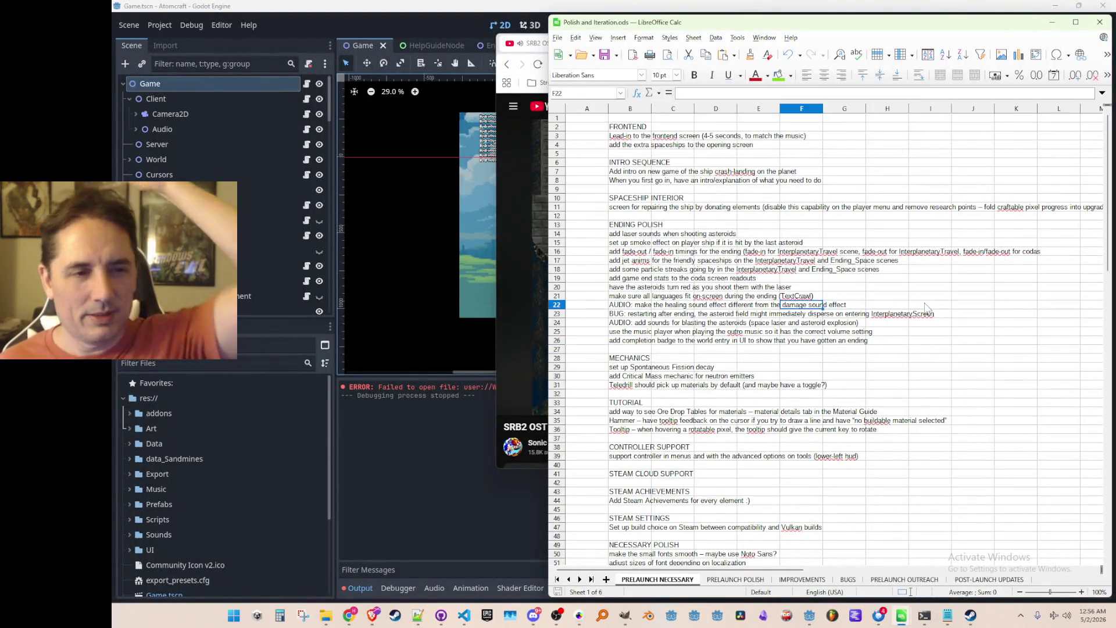
key(Up)
key(Up)
key(Up)
key(Up)
key(Up)
key(Up)
key(Left)
key(Left)
key(Left)
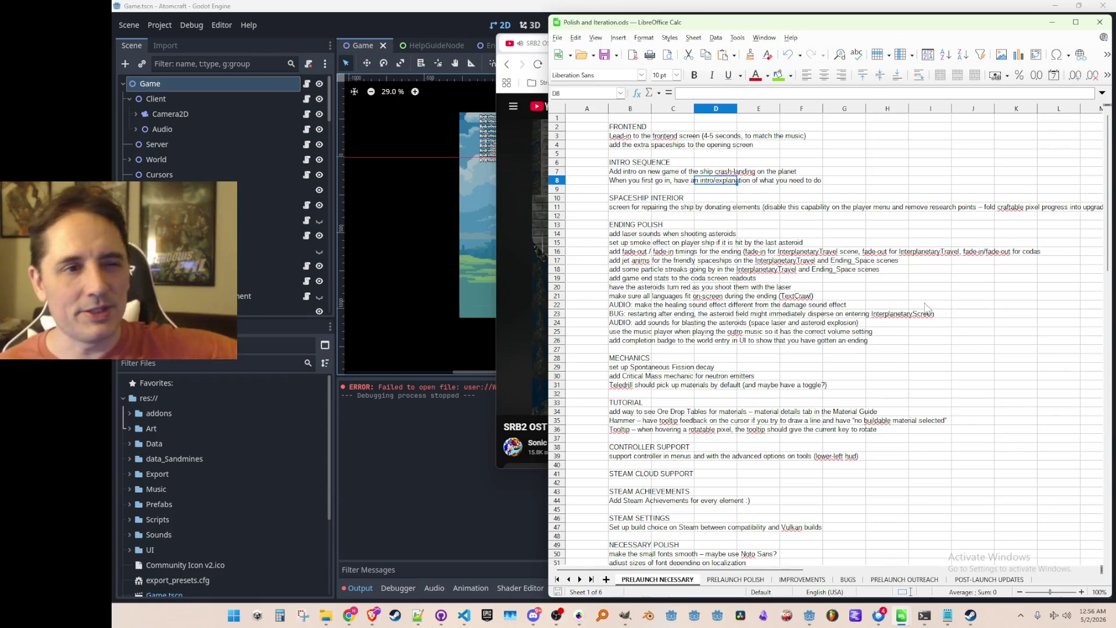
key(Up)
key(Left)
key(Right)
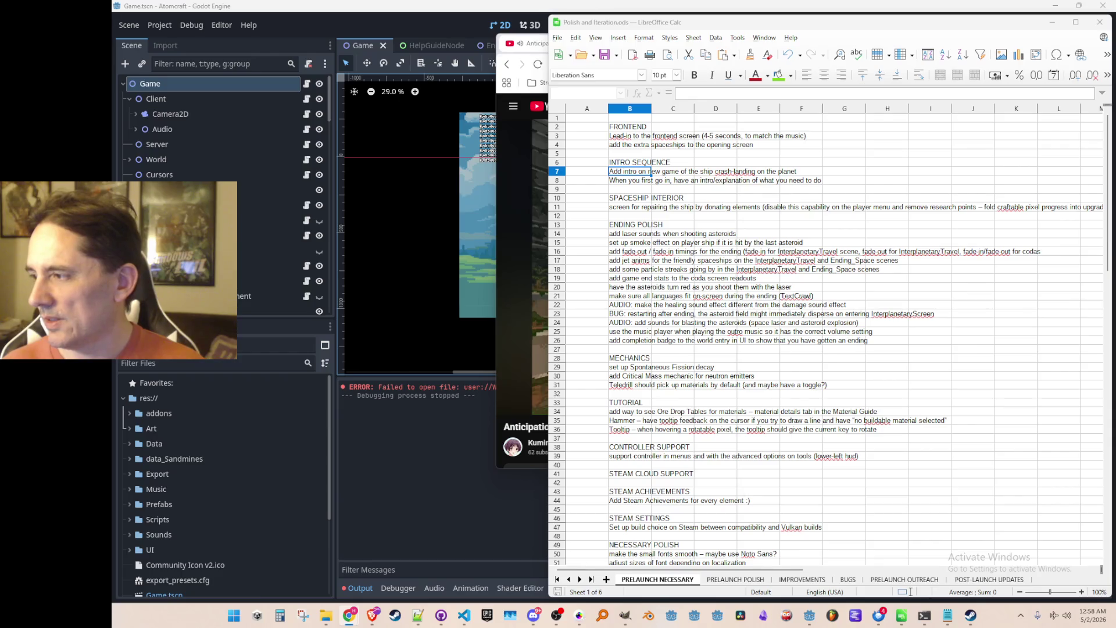
click(898, 225)
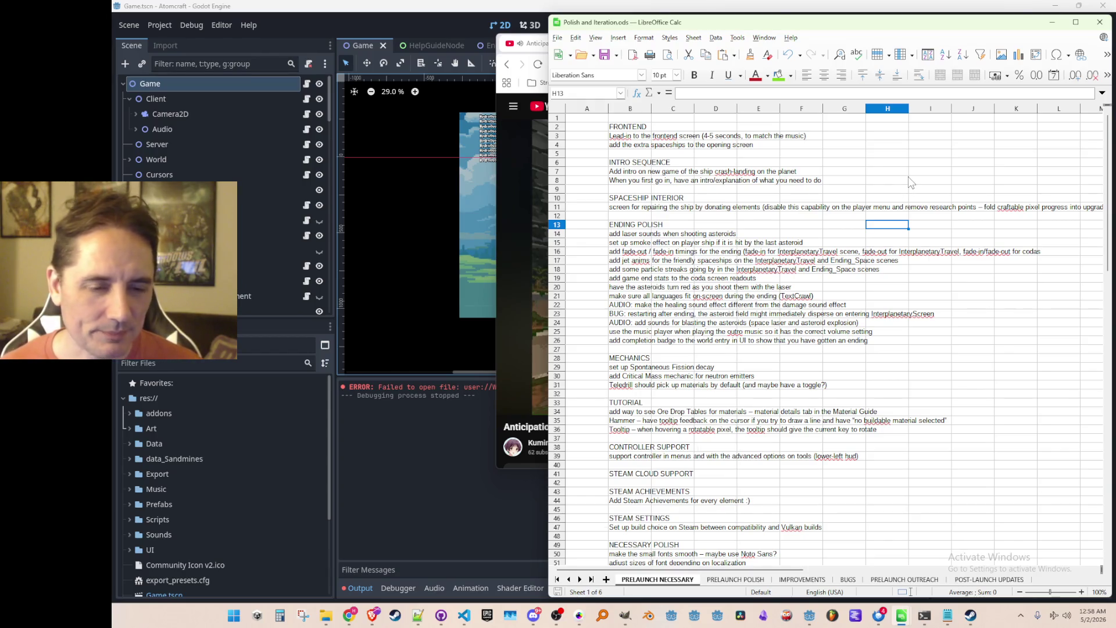
Fill cells A33:A36 beside the TUTORIAL tasks with a yellow background.
click(632, 414)
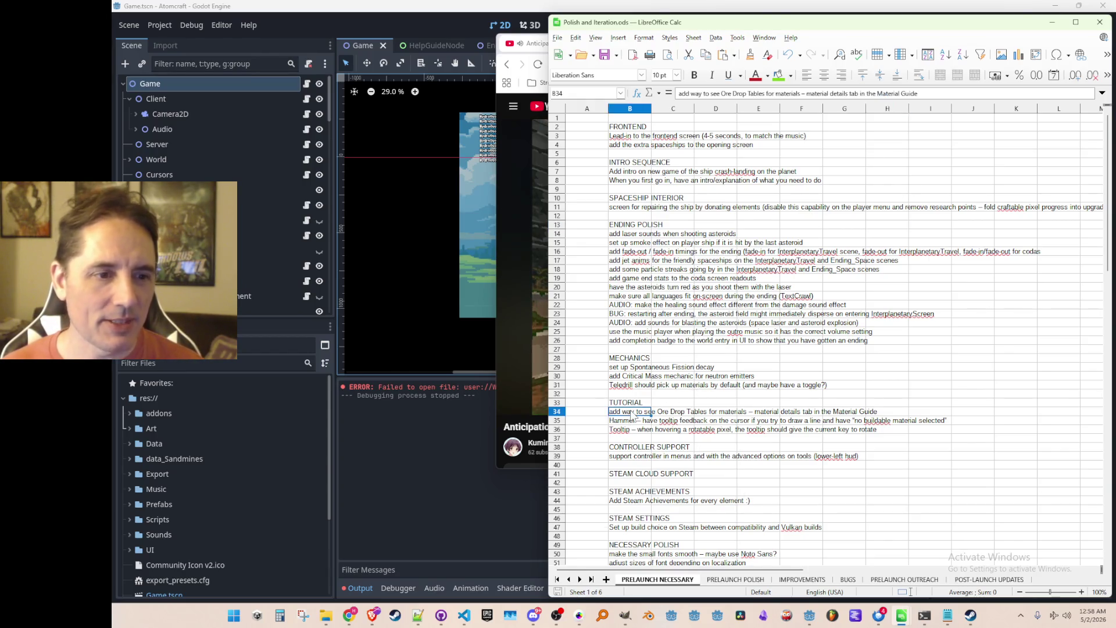
key(Up)
key(Down)
key(Down)
key(Down)
key(Up)
key(Up)
key(Up)
key(Down)
key(Down)
key(Down)
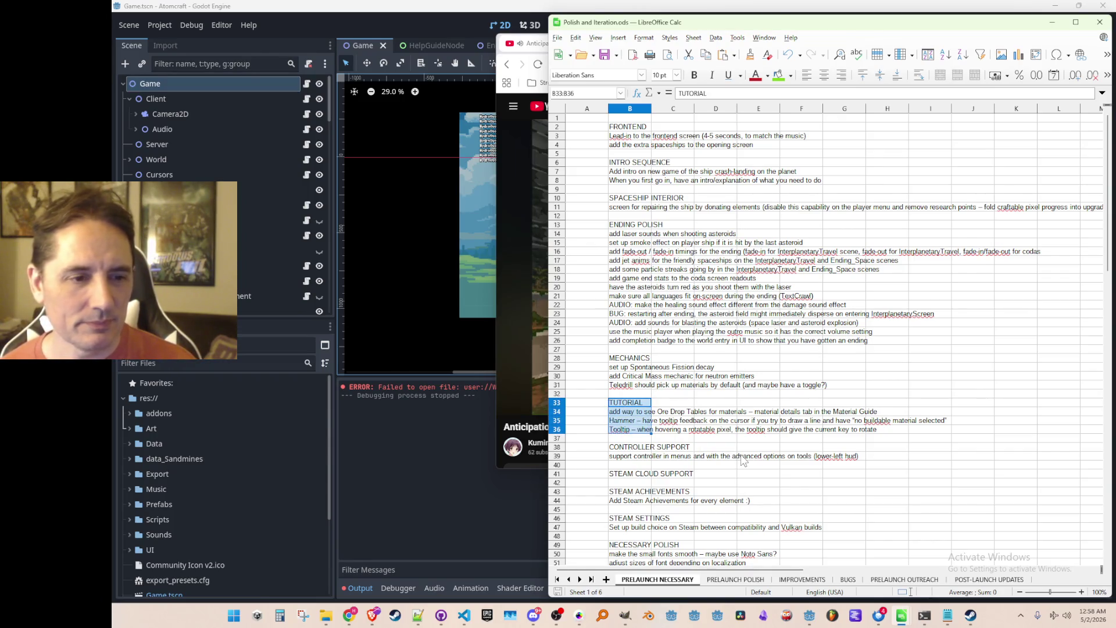
key(Left)
key(Up)
key(Up)
key(Up)
key(shift+Down)
key(shift+Down)
key(shift+Down)
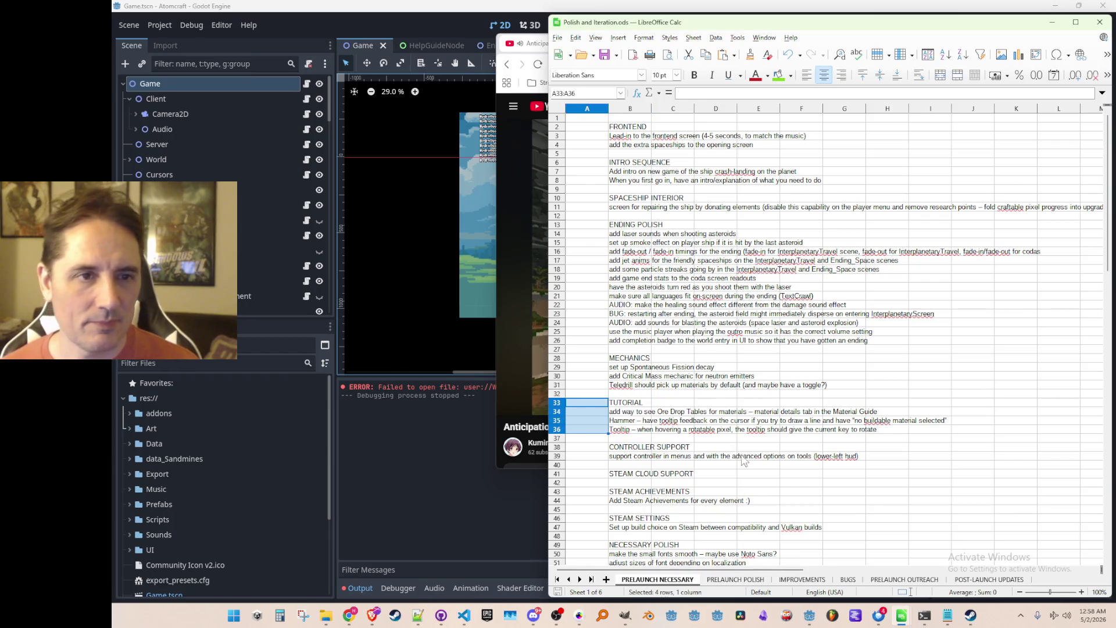
click(791, 80)
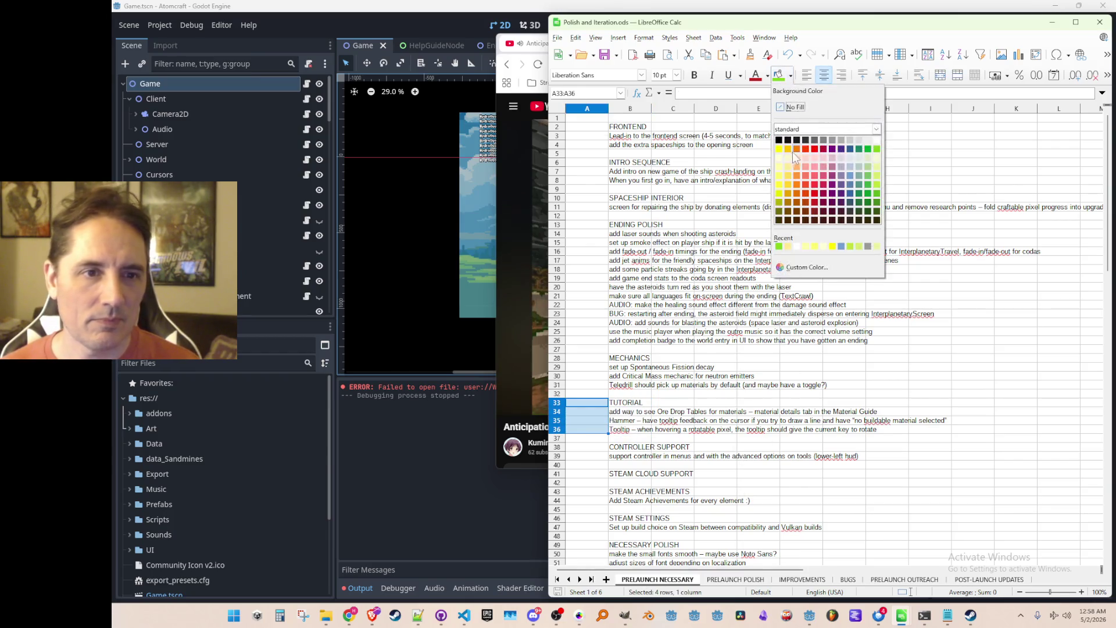
click(780, 149)
Deselect the fill and reselect the first TUTORIAL task.
click(896, 394)
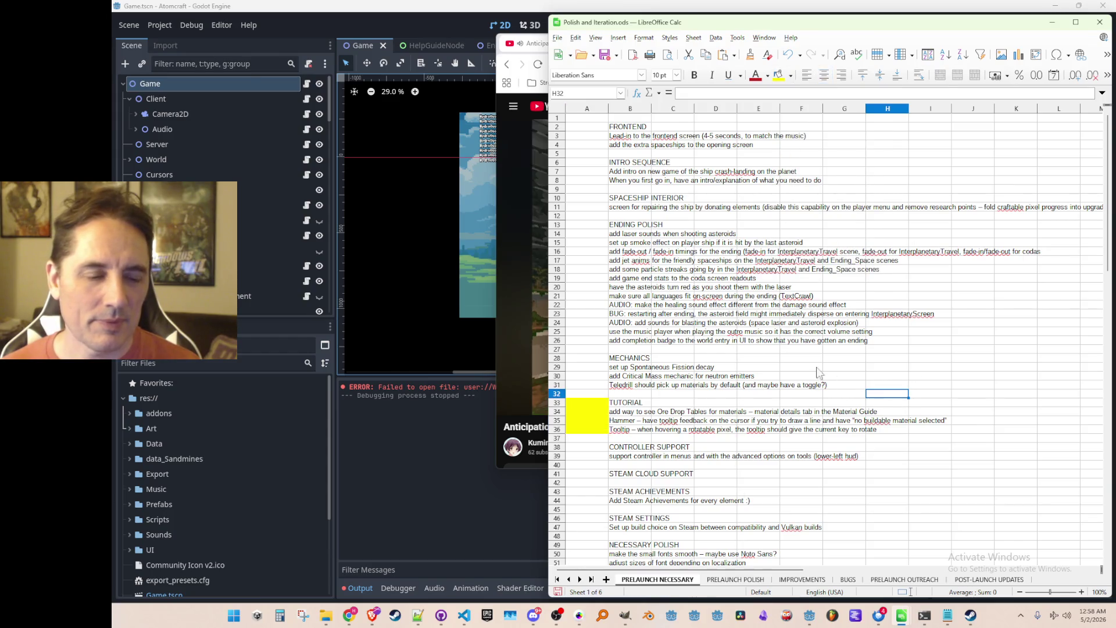
click(591, 404)
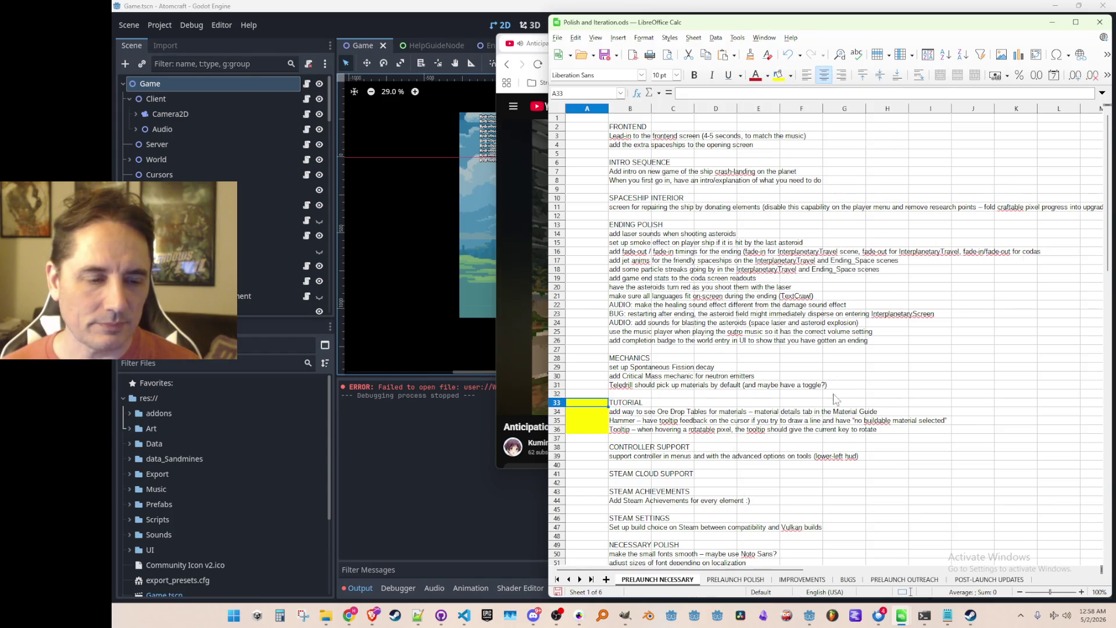
scroll(954, 379, down, 1)
scroll(879, 396, up, 1)
click(621, 412)
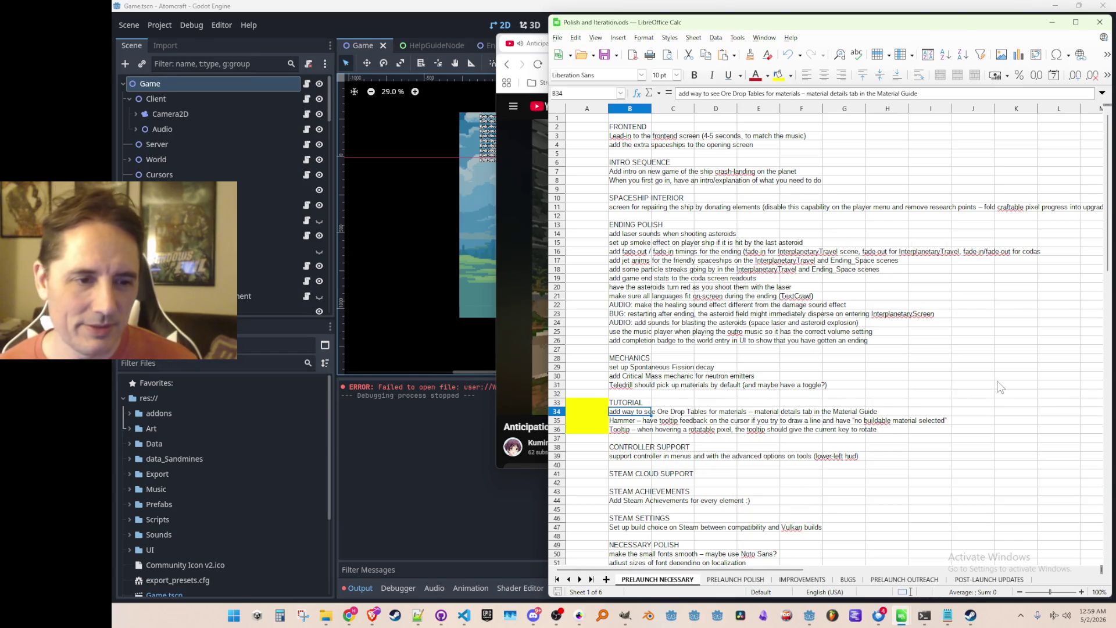
key(Down)
key(Down)
key(Down)
key(Up)
key(Up)
key(Up)
key(Down)
key(Down)
key(Down)
key(Up)
key(Up)
key(Up)
key(Up)
key(Up)
key(Up)
key(Up)
key(Up)
key(Down)
key(Down)
key(Down)
key(Down)
key(Up)
key(Up)
key(Up)
key(Up)
key(Up)
key(Up)
key(Down)
key(Down)
key(Down)
key(Down)
key(Down)
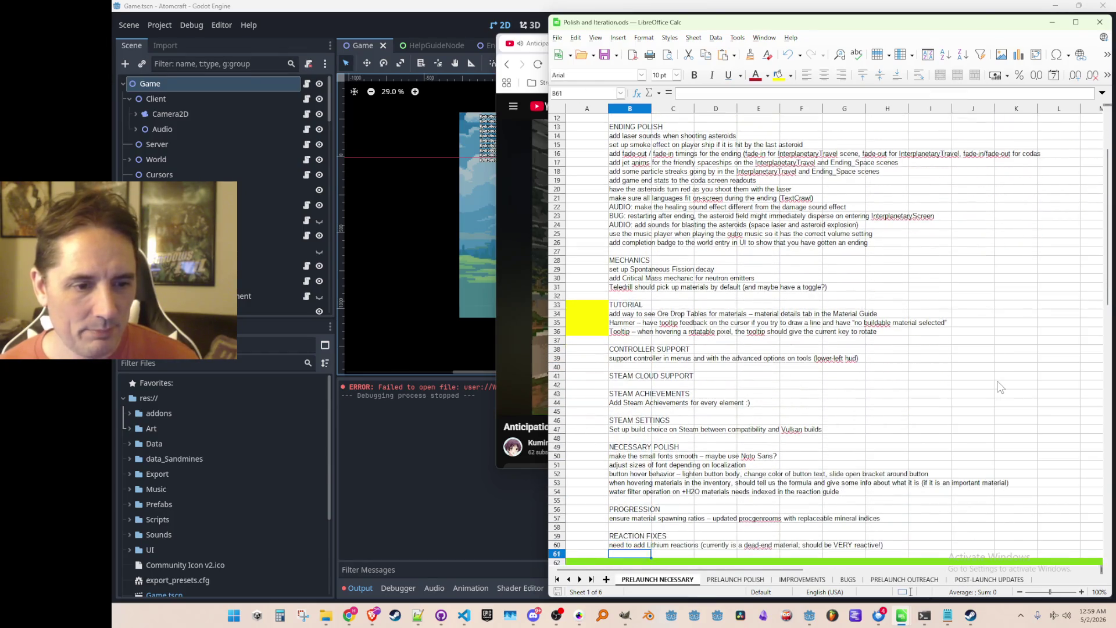
key(Down)
key(Down)
key(Down)
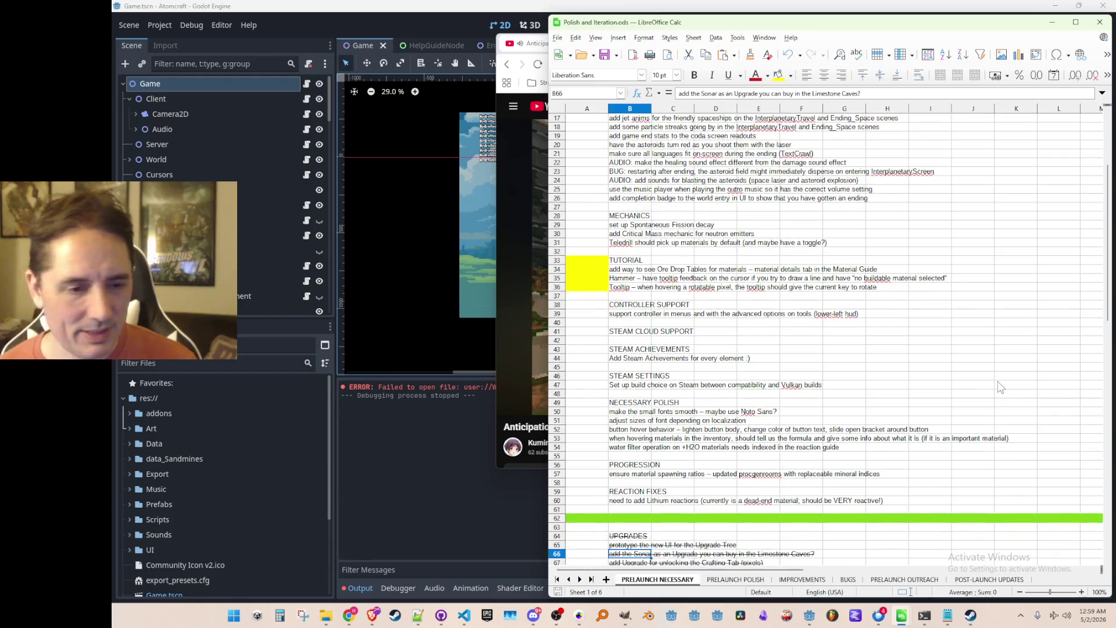
key(Down)
key(Down)
key(Down)
key(Up)
key(Up)
key(Up)
key(Up)
key(Up)
key(Up)
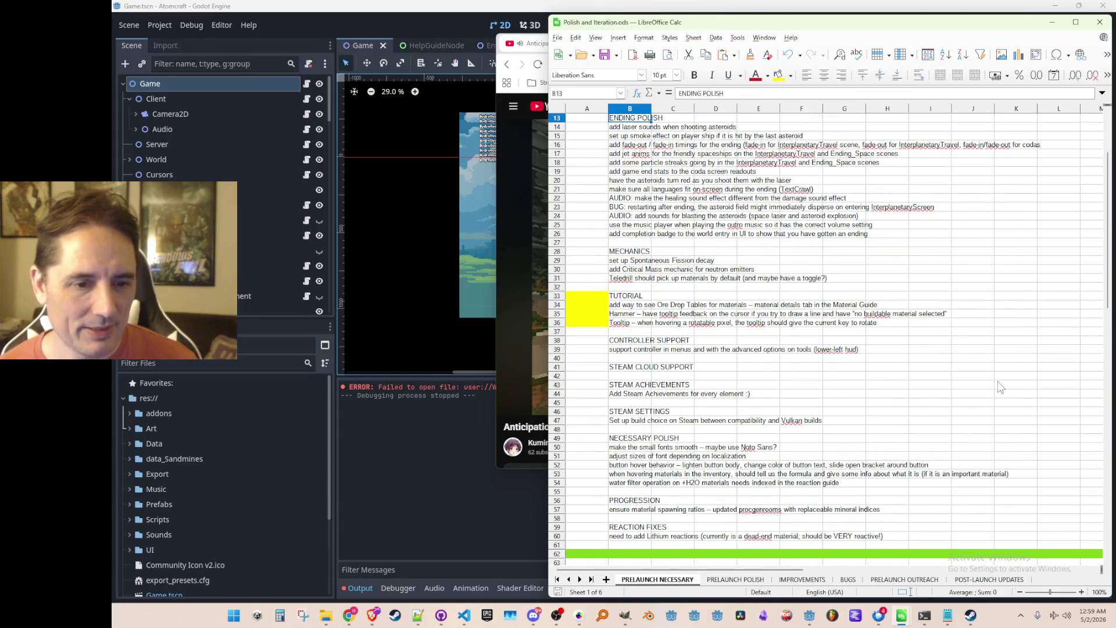
key(Up)
key(Up)
key(Up)
key(Up)
key(Up)
key(Up)
key(Down)
key(Down)
key(Down)
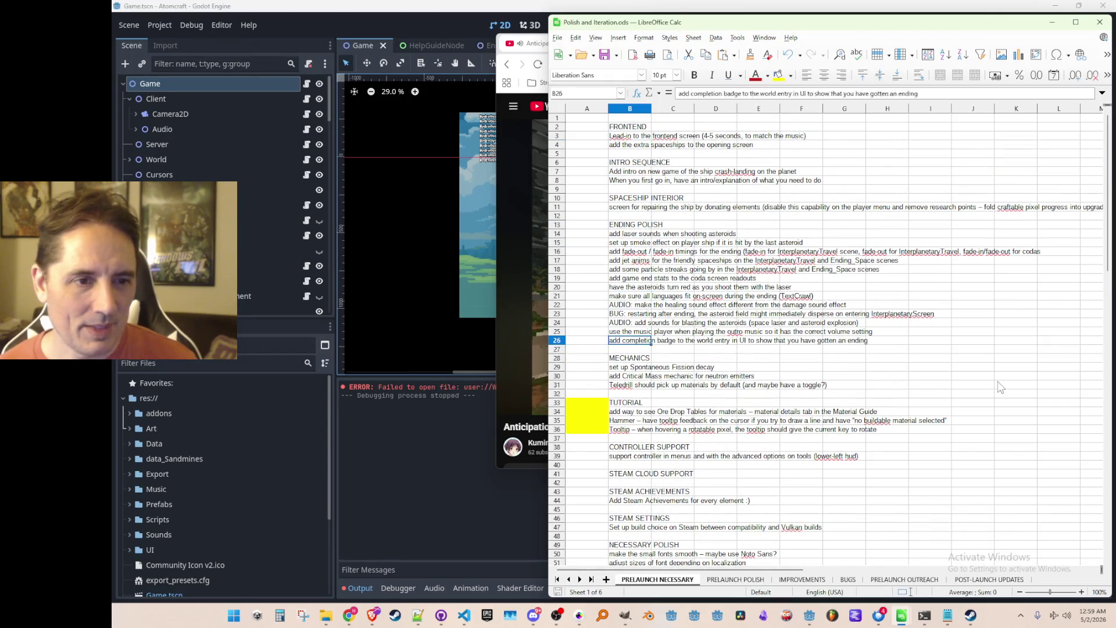
key(Up)
key(Up)
key(Up)
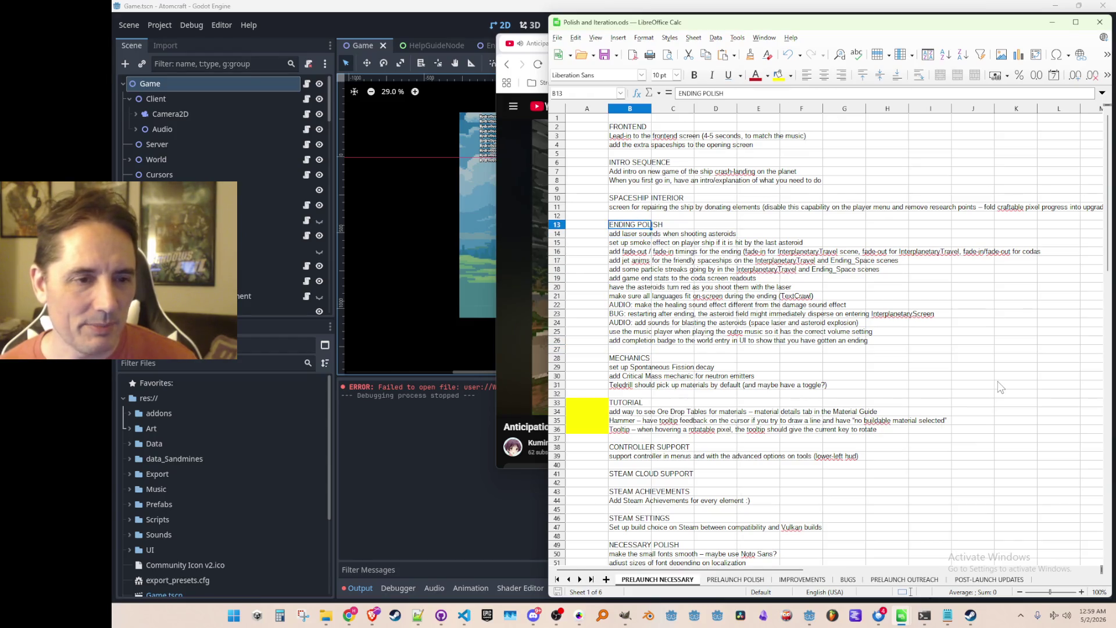
key(Down)
key(Down)
key(Down)
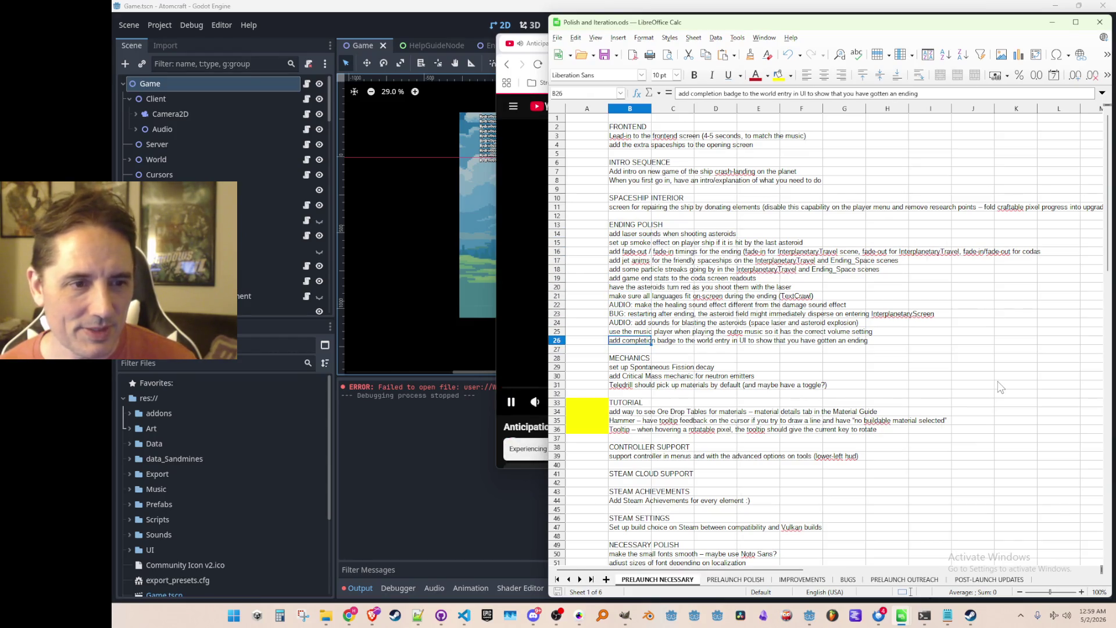
key(Up)
key(Up)
key(Up)
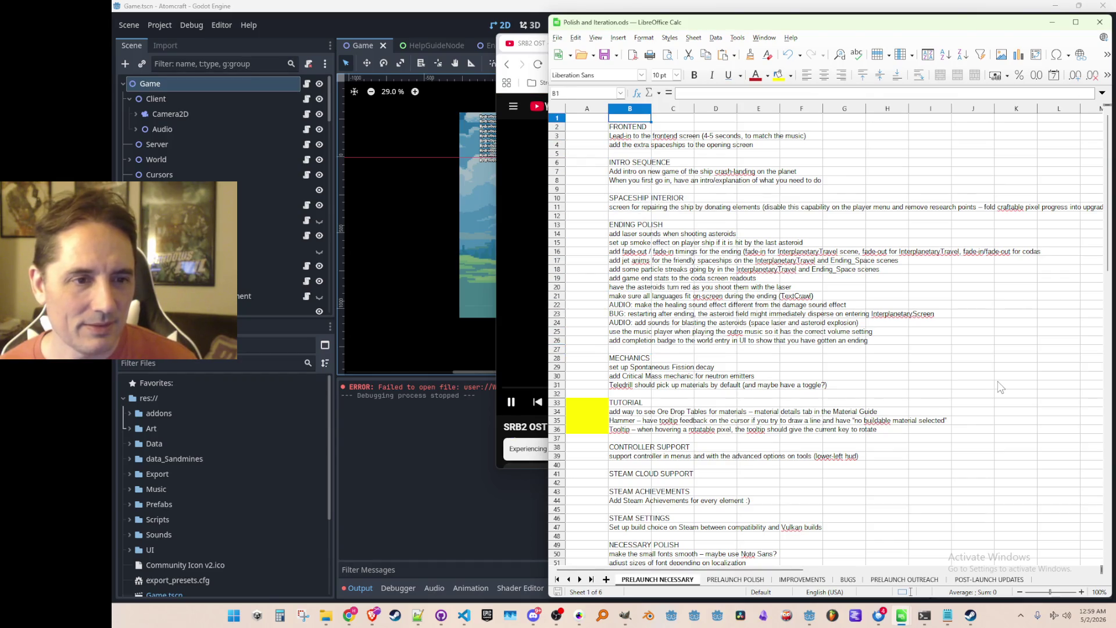
key(Down)
key(Down)
key(Down)
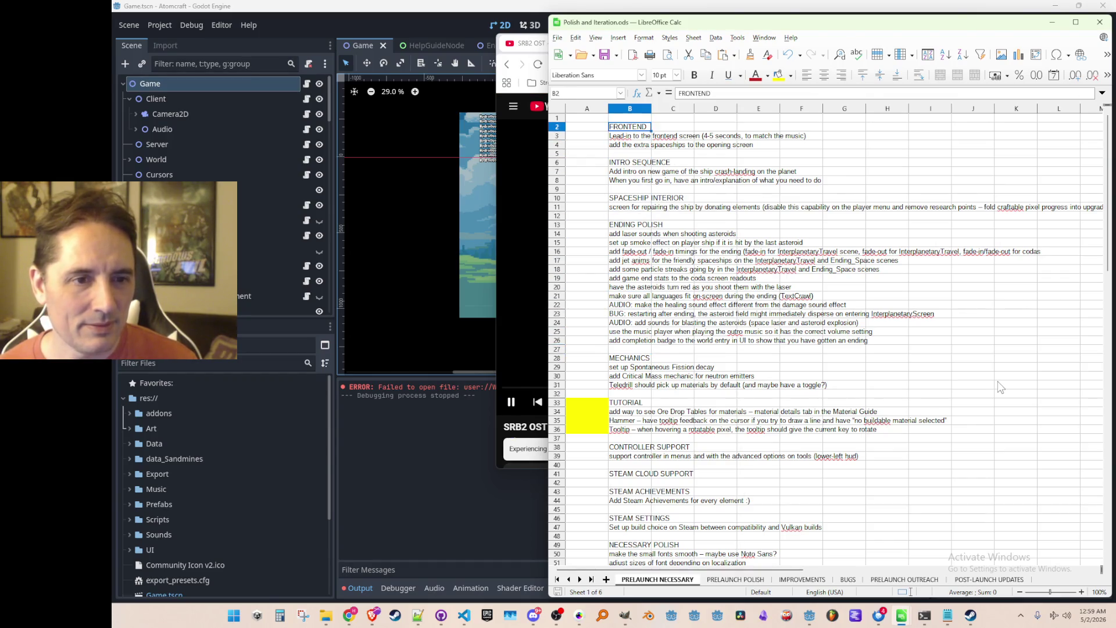
key(Up)
key(Up)
key(Up)
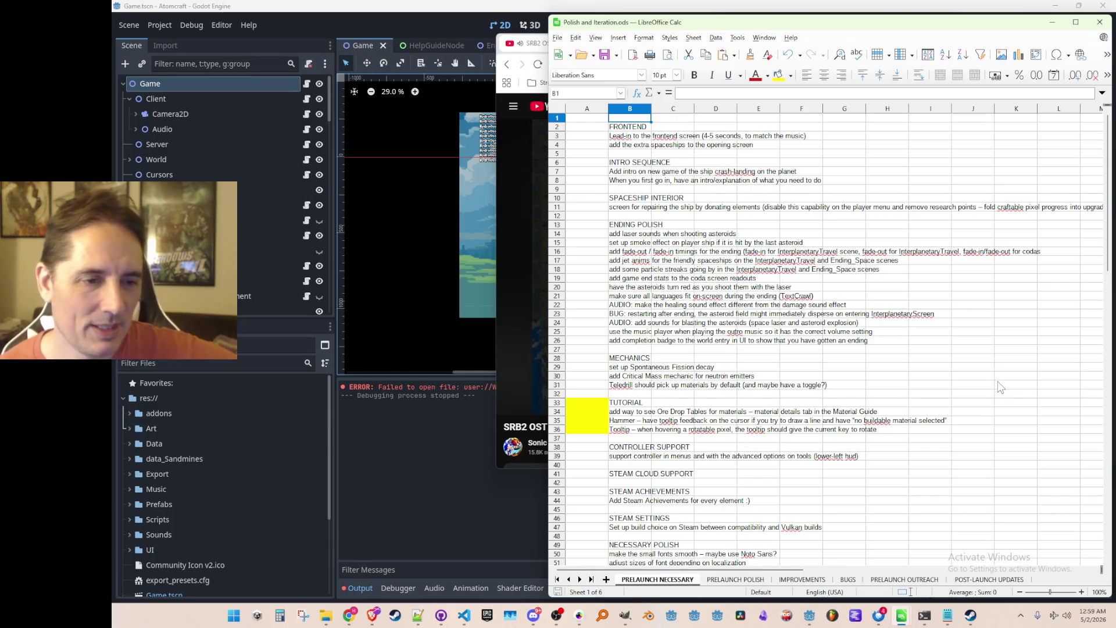
key(Down)
key(Down)
key(Down)
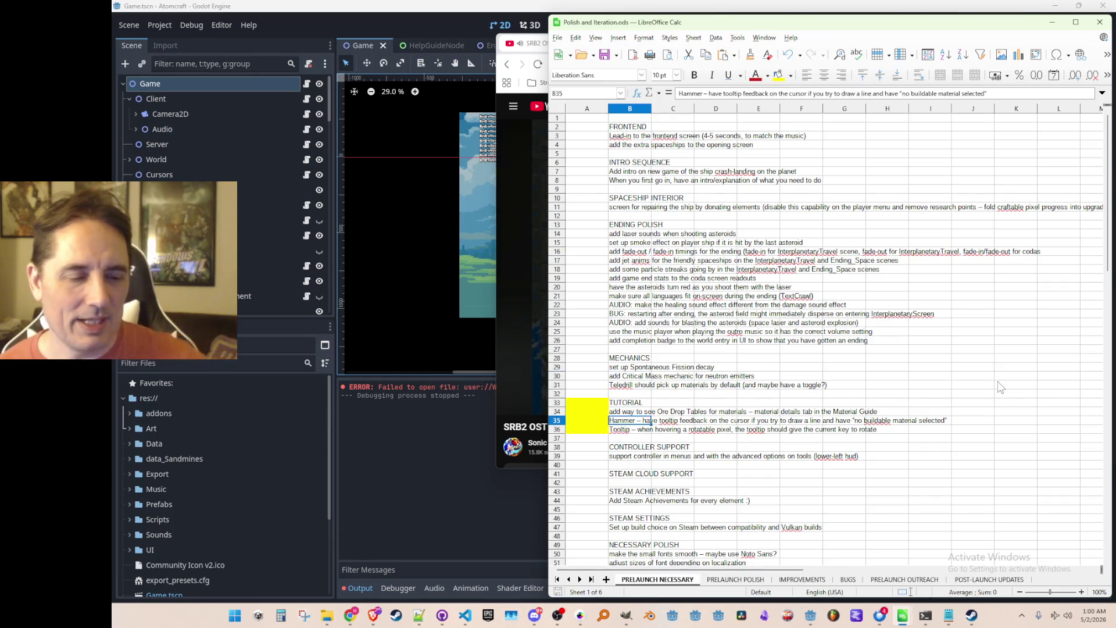
key(Up)
key(Up)
key(Up)
key(Left)
key(shift+Up)
key(shift+Up)
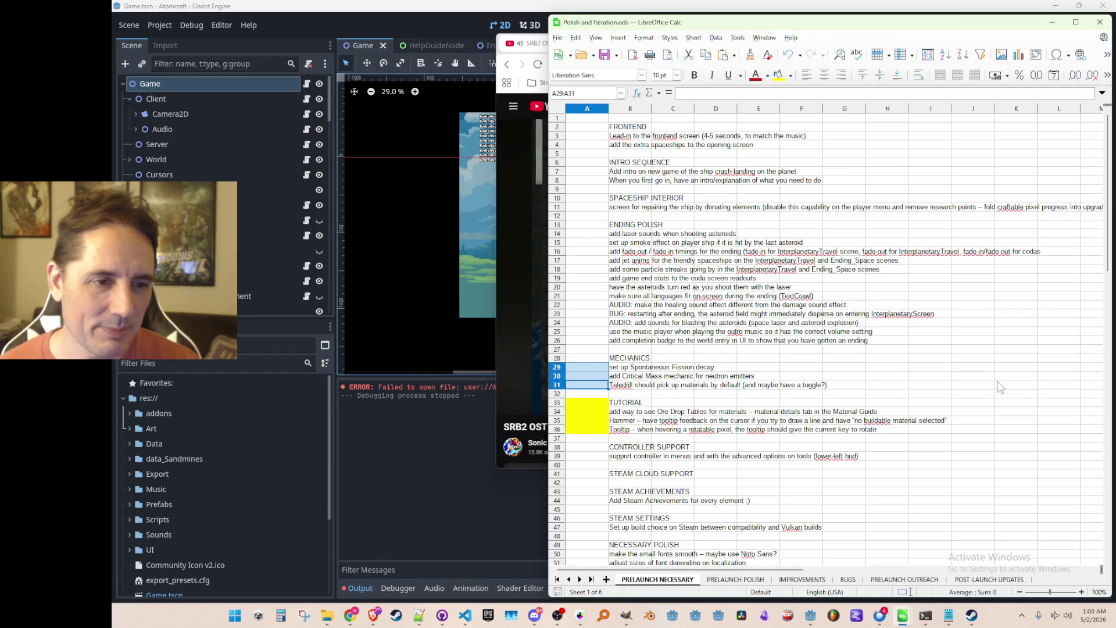
key(shift+Up)
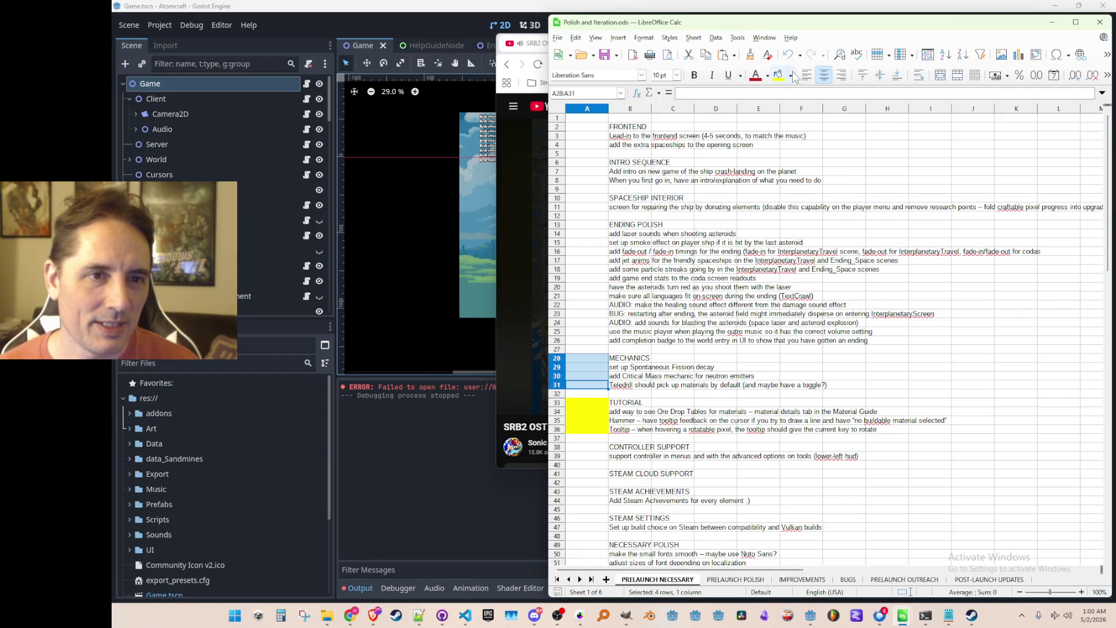
click(791, 75)
click(788, 150)
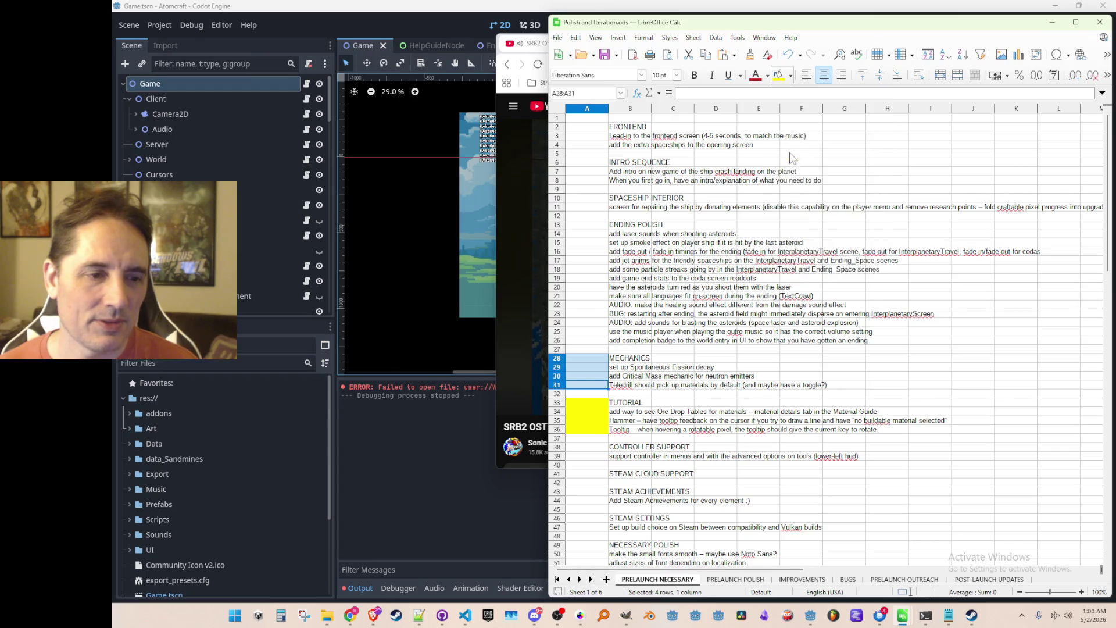
click(710, 357)
key(Left)
key(Left)
key(Left)
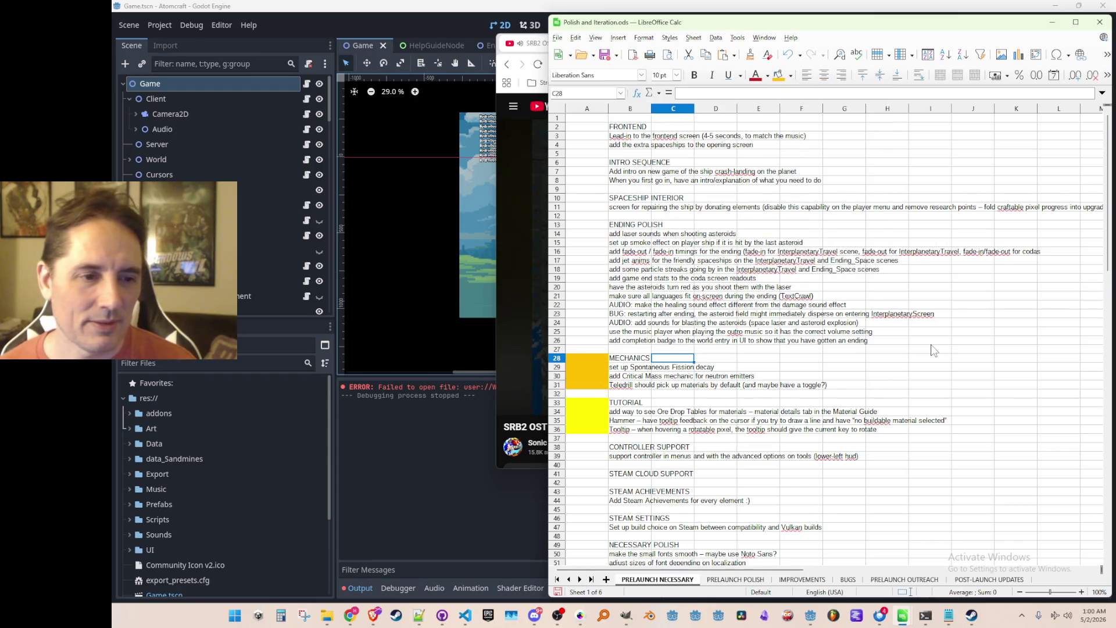
key(Down)
key(Down)
key(Down)
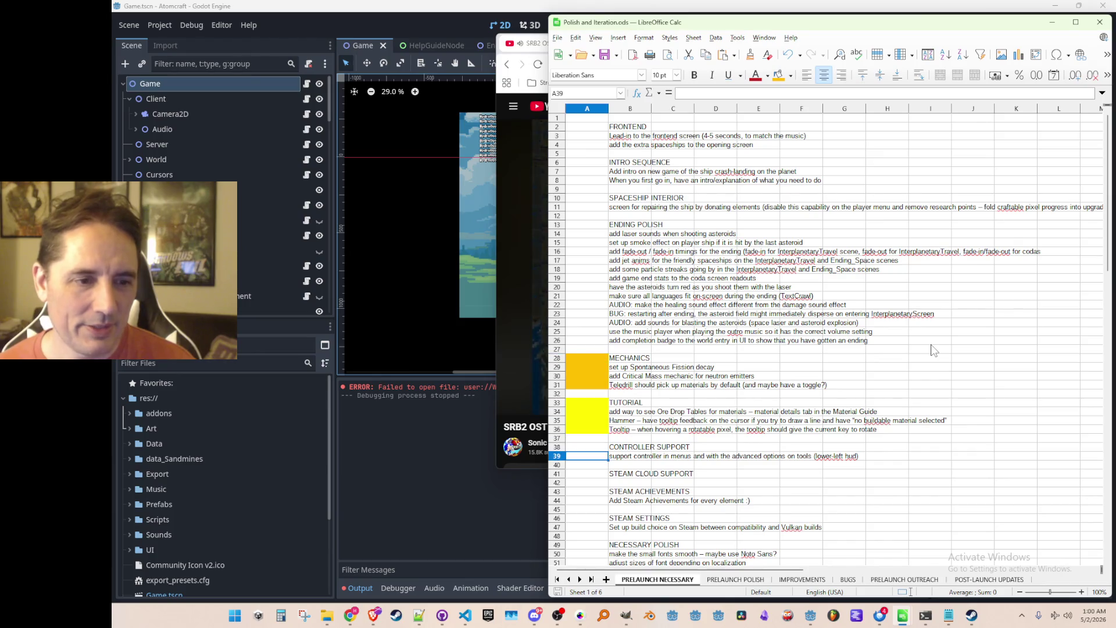
key(Up)
key(Up)
key(Up)
key(Up)
key(Up)
key(Up)
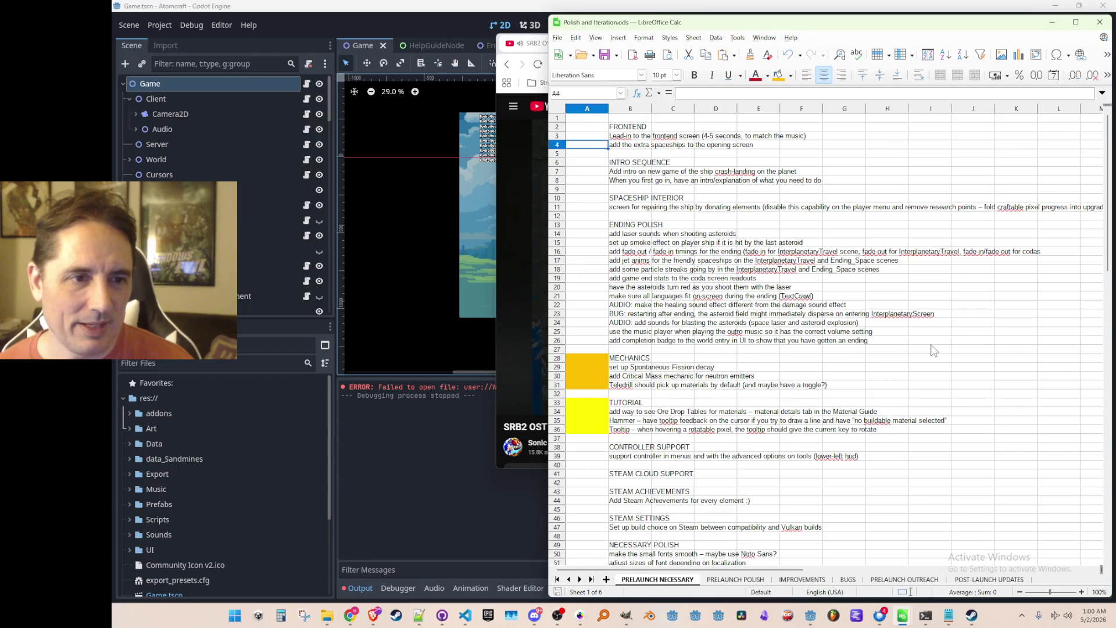
key(Down)
key(Down)
key(Down)
key(Down)
key(Down)
key(Down)
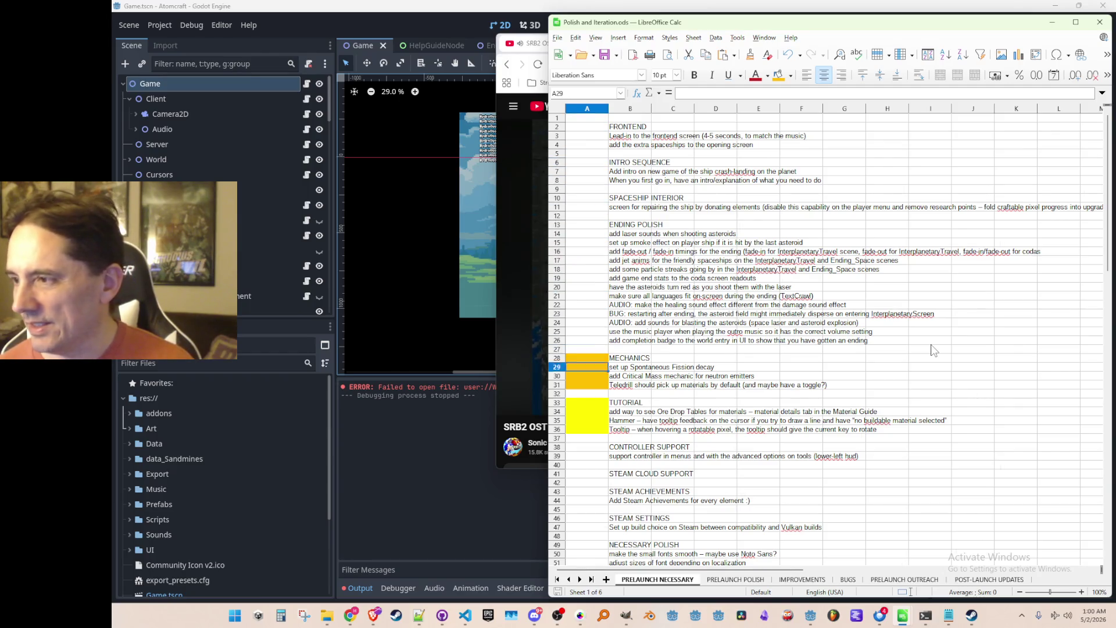
key(Up)
key(Up)
key(Up)
key(Up)
key(Up)
key(Up)
key(Down)
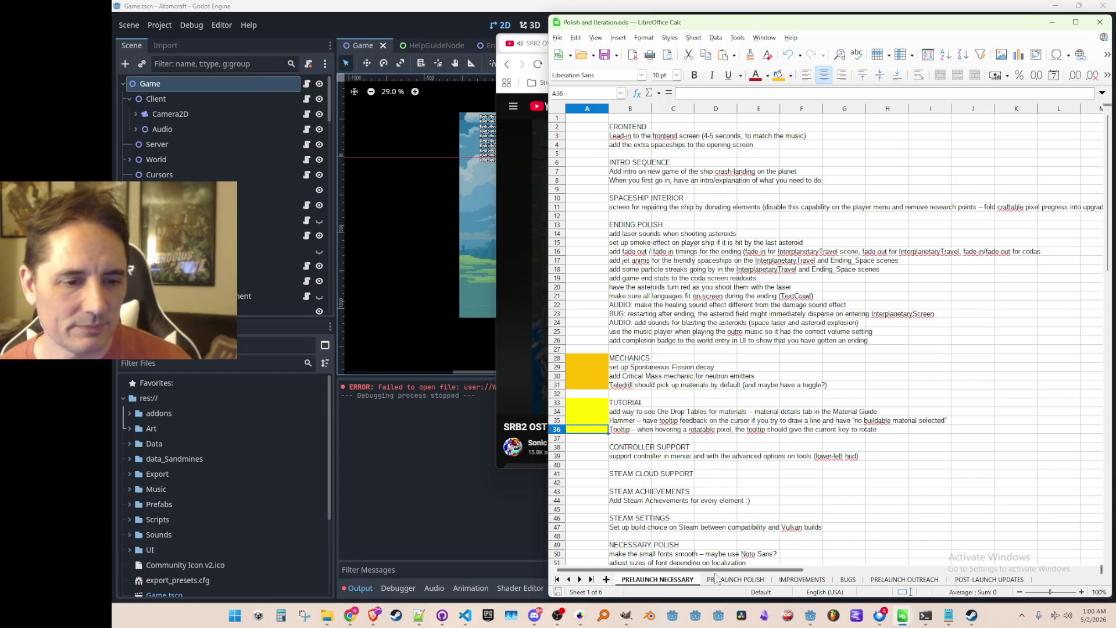
click(736, 580)
click(872, 296)
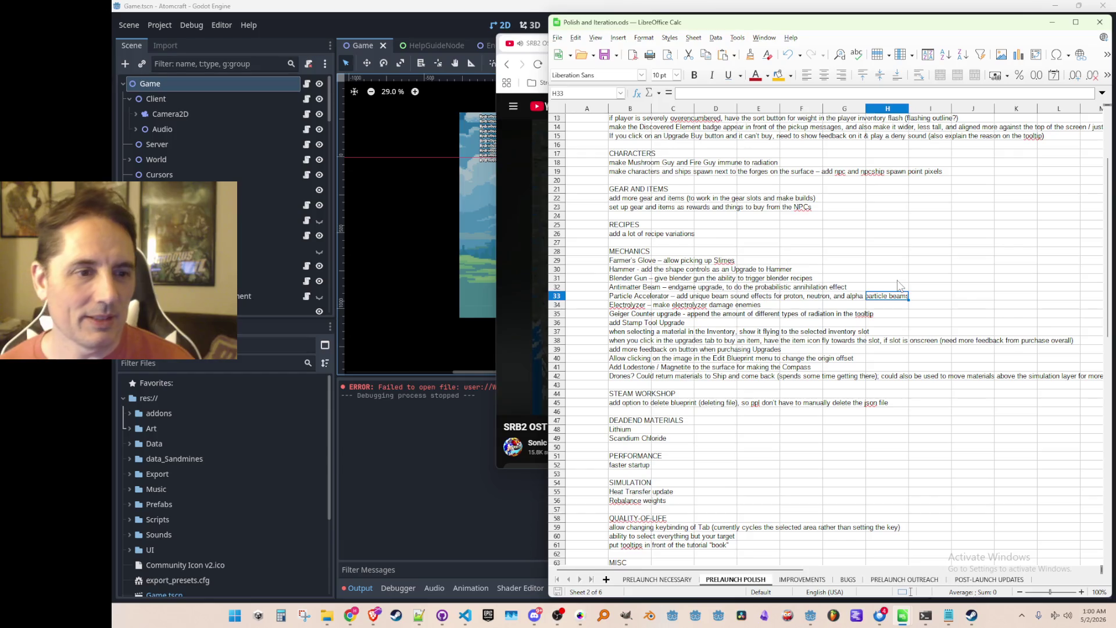
key(Left)
key(Left)
key(Left)
key(Up)
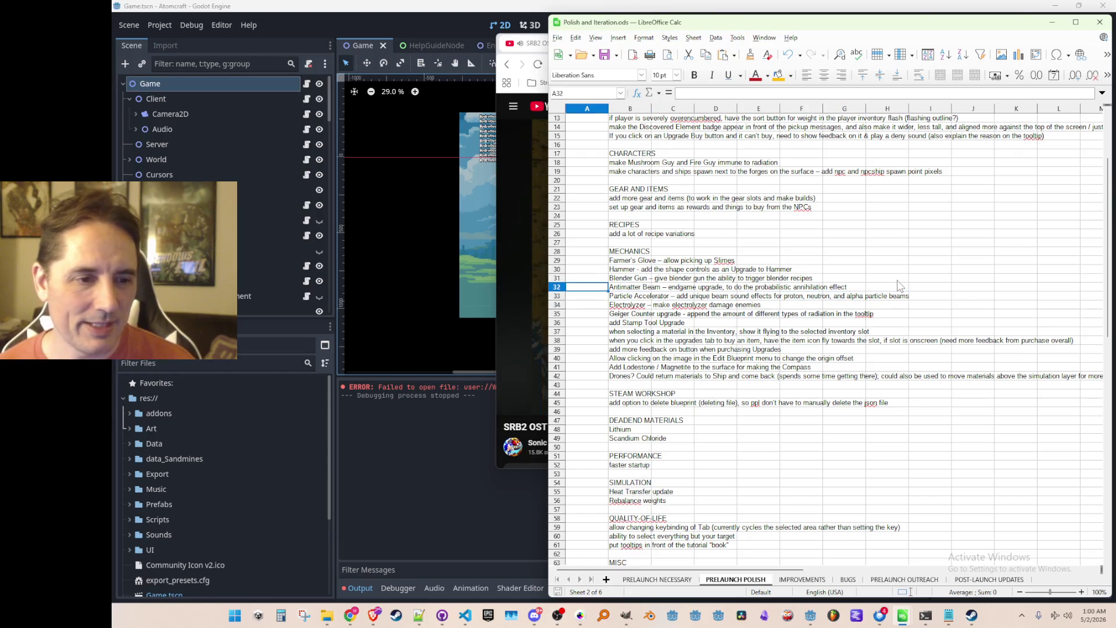
key(Up)
key(Up)
key(Up)
key(Down)
key(Down)
key(Down)
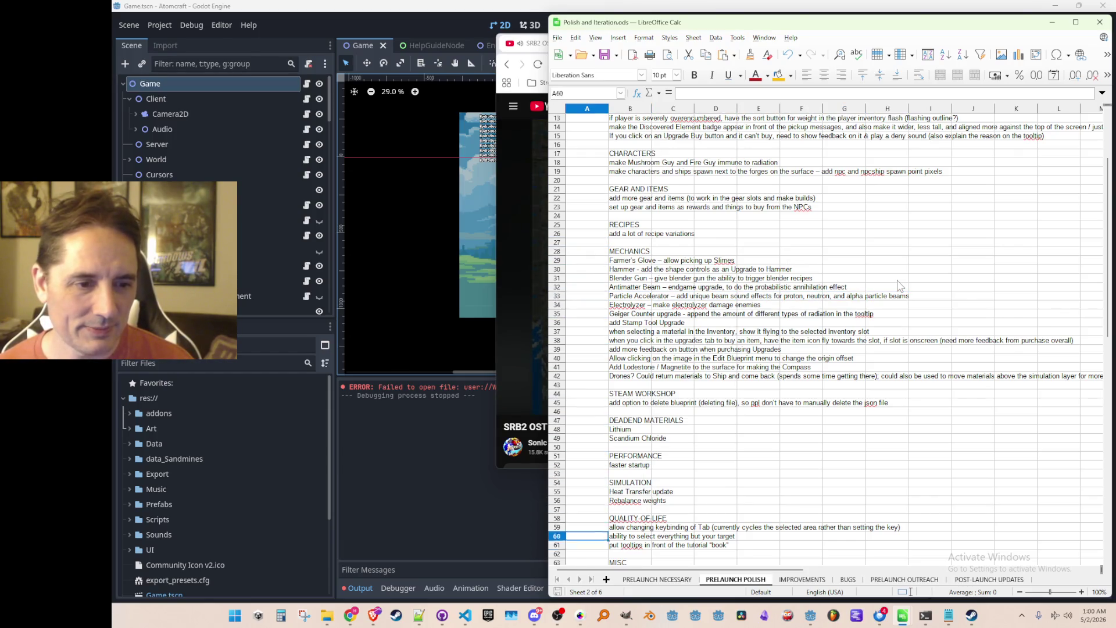
key(Down)
key(Down)
key(Down)
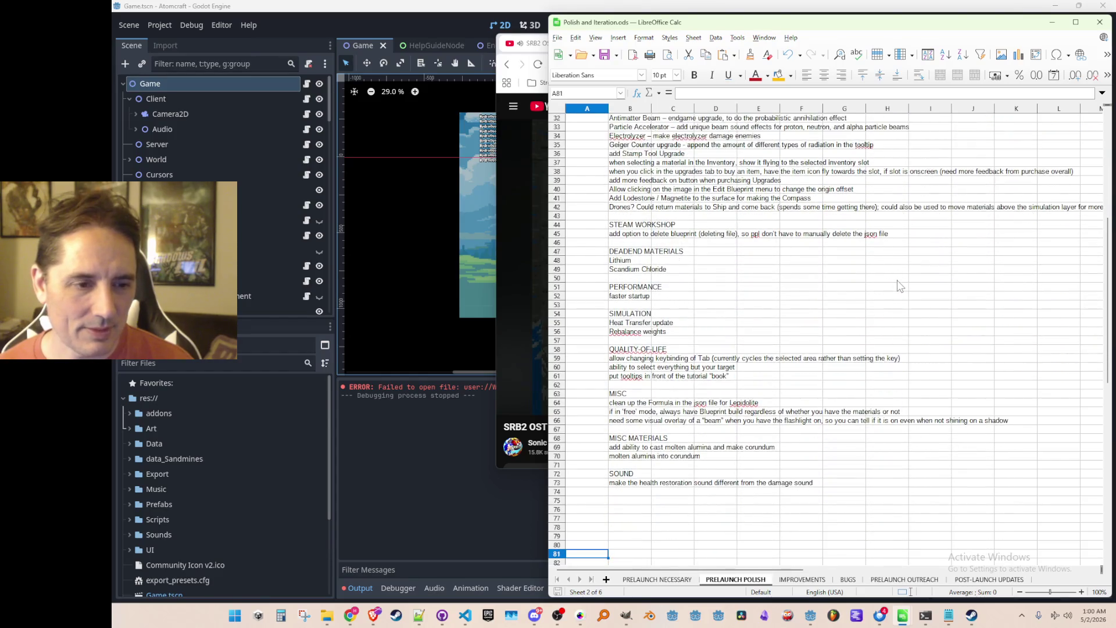
key(Down)
key(Up)
key(Up)
key(Up)
key(Up)
key(Up)
key(Up)
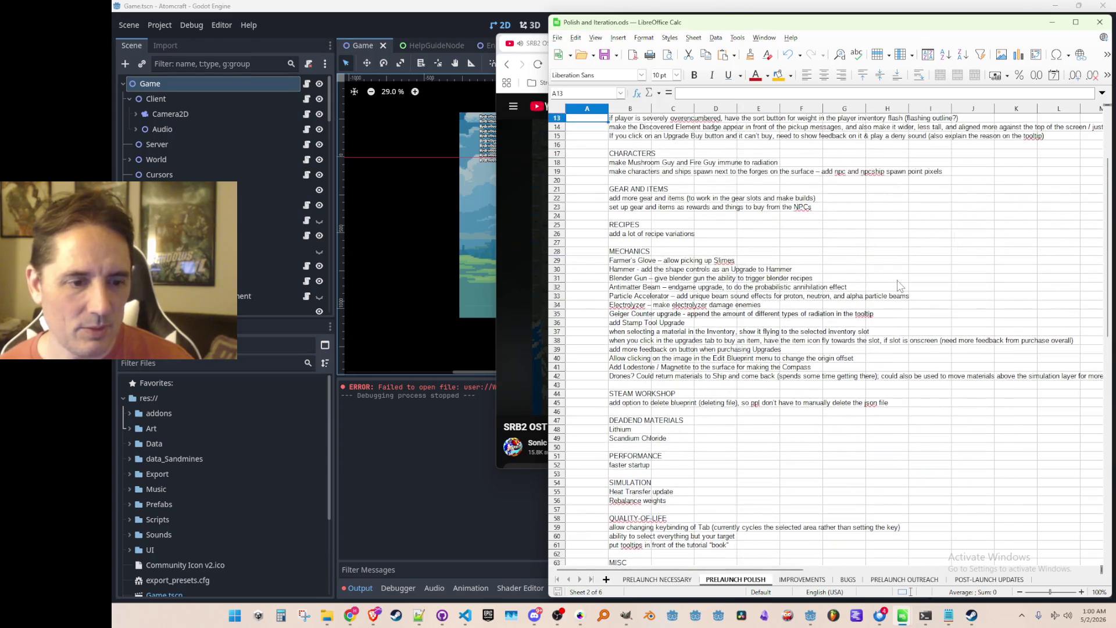
click(678, 581)
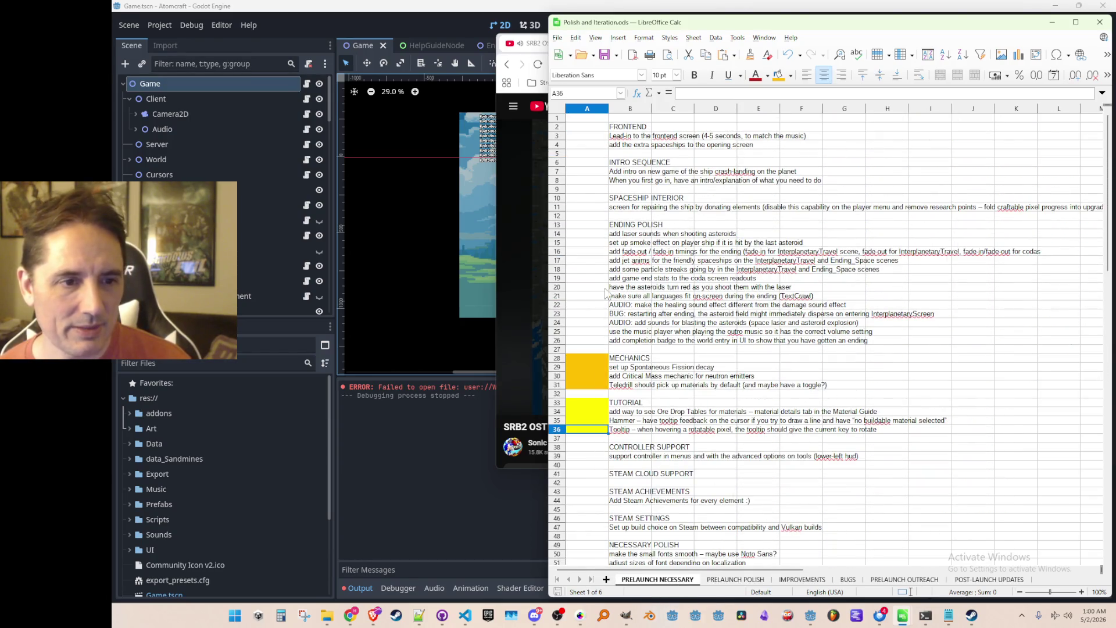
Delete row 22, the AUDIO healing-sound task, and switch to the PRELAUNCH POLISH sheet.
right_click(556, 304)
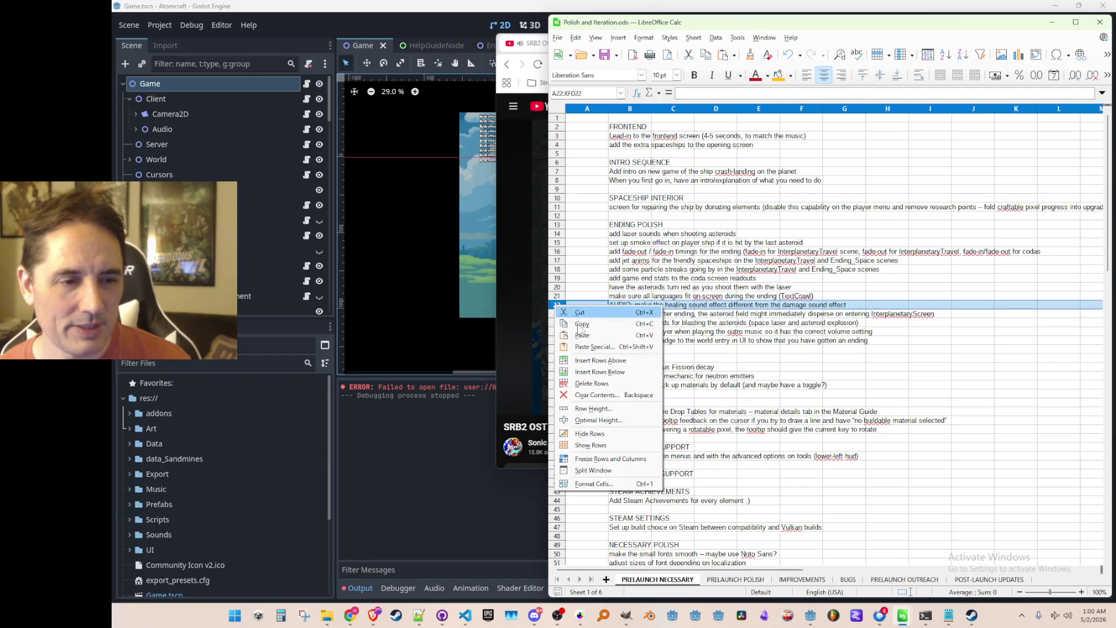
click(600, 375)
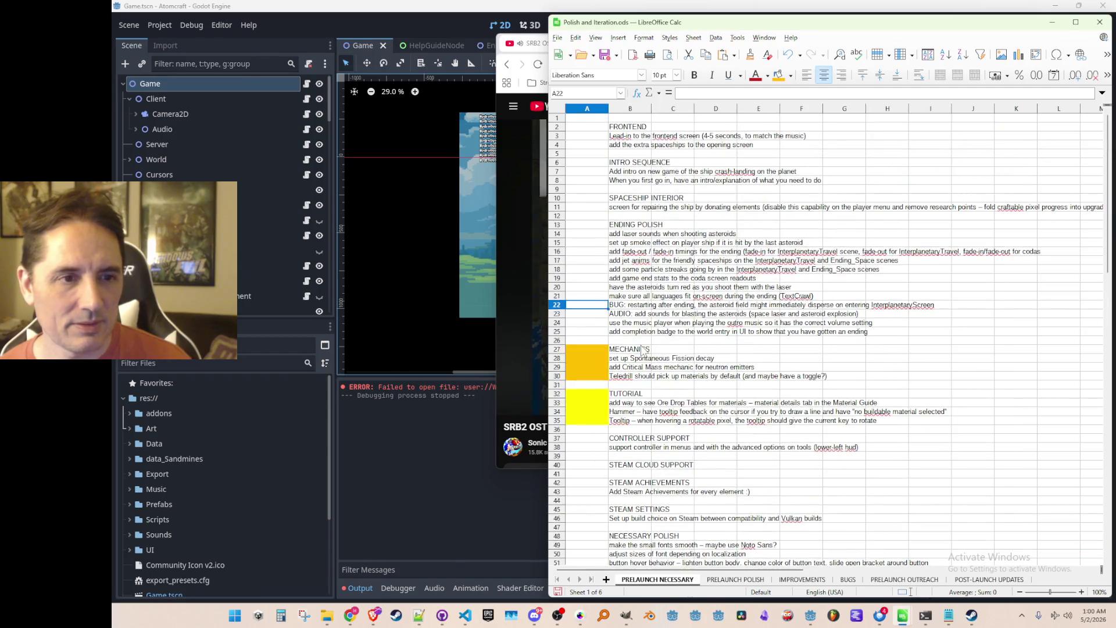
click(719, 582)
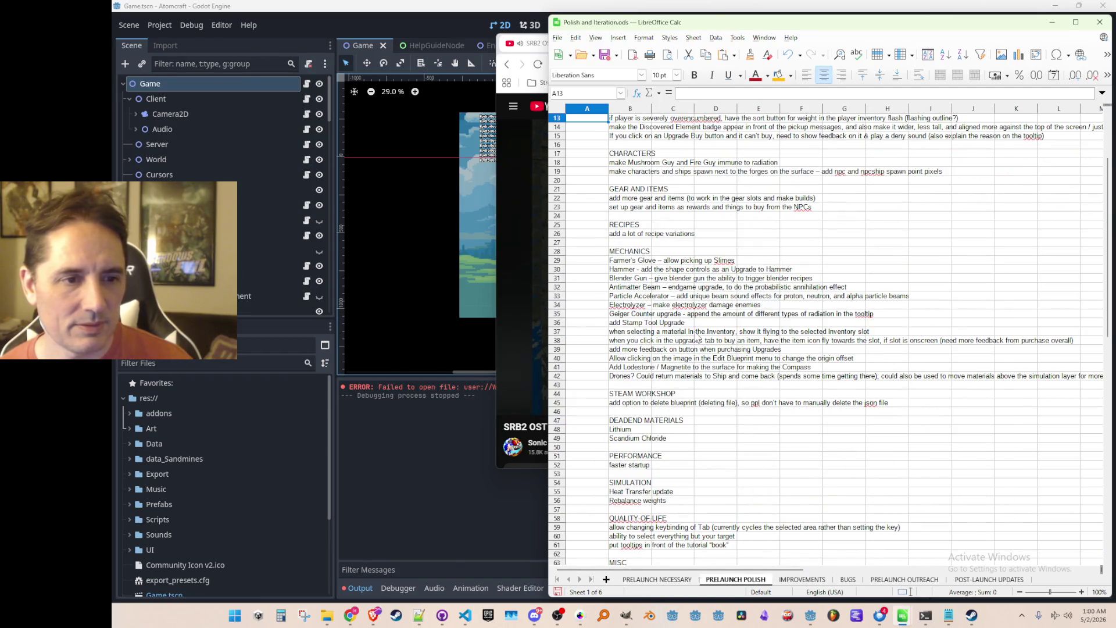
Select the 'add Stamp Tool Upgrade' task in B36.
click(690, 323)
key(shift+Tab)
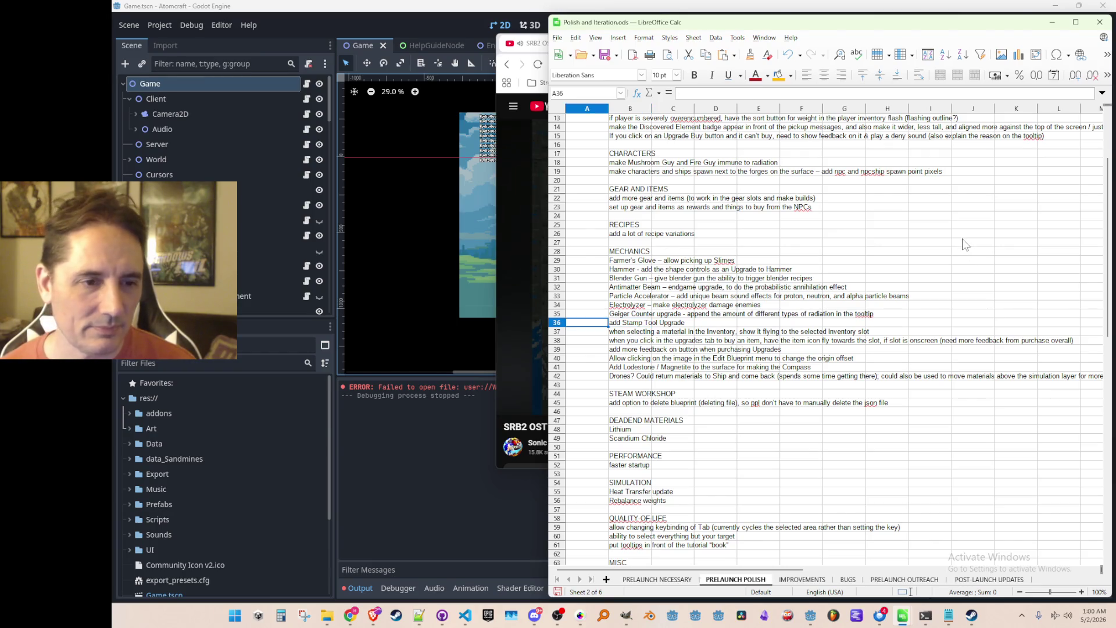
key(Tab)
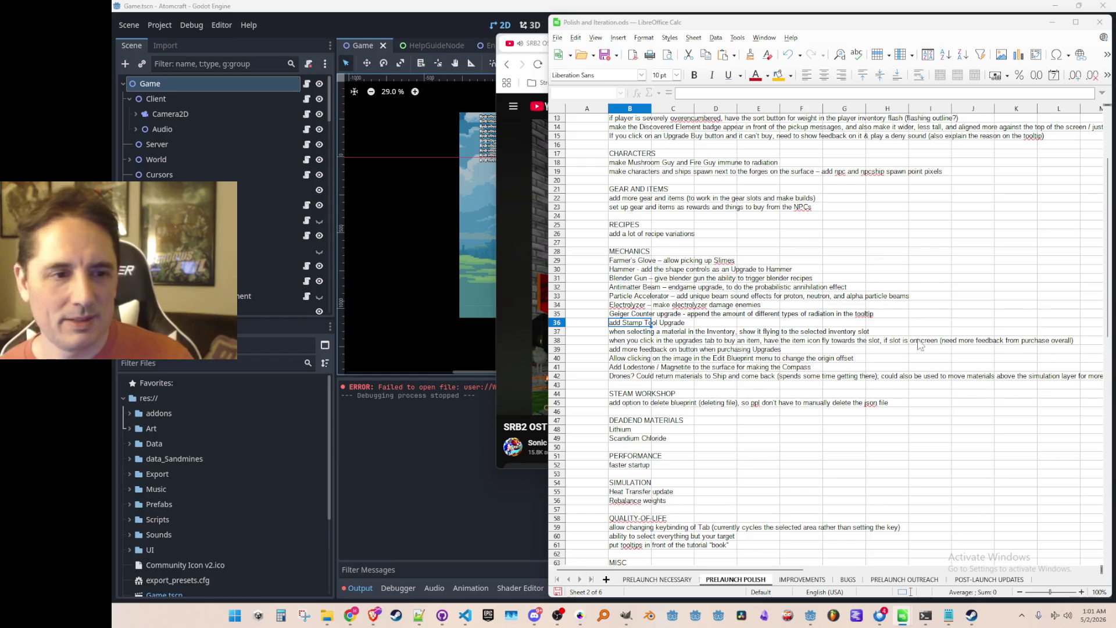
Move the music video window further left and put the spreadsheet back in front.
click(636, 325)
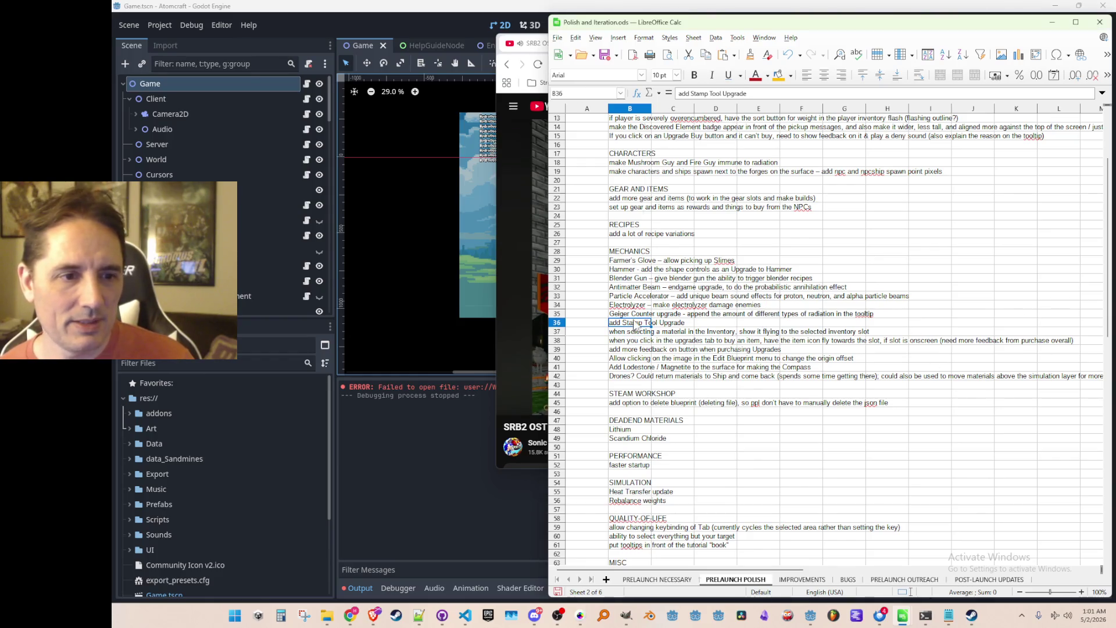
click(545, 45)
drag(717, 63, 357, 60)
click(787, 27)
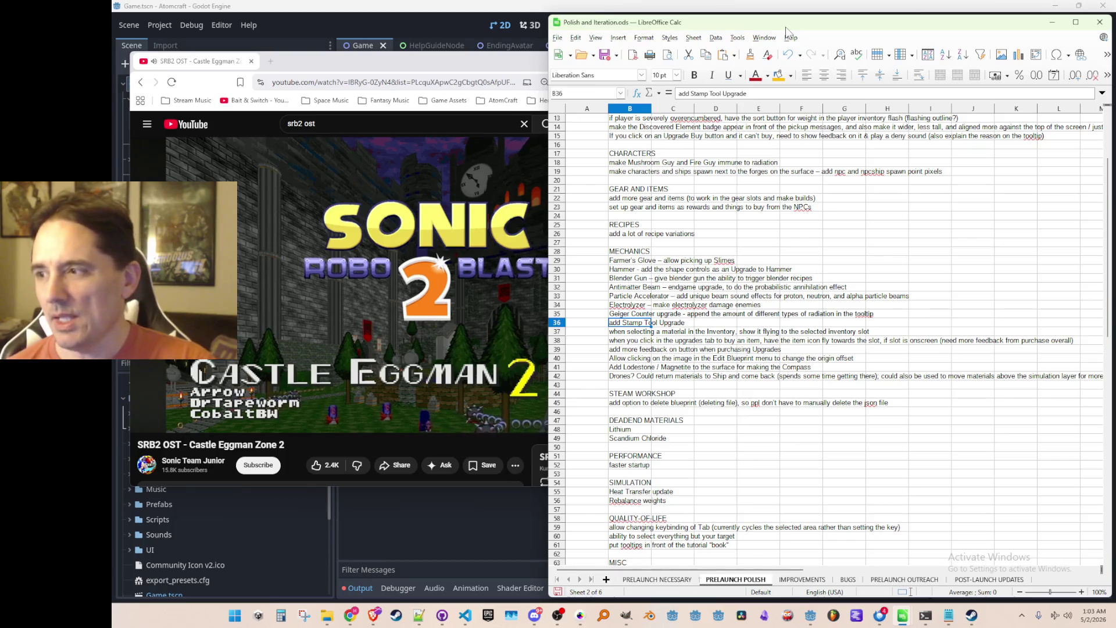
click(848, 260)
key(Left)
key(Left)
key(Left)
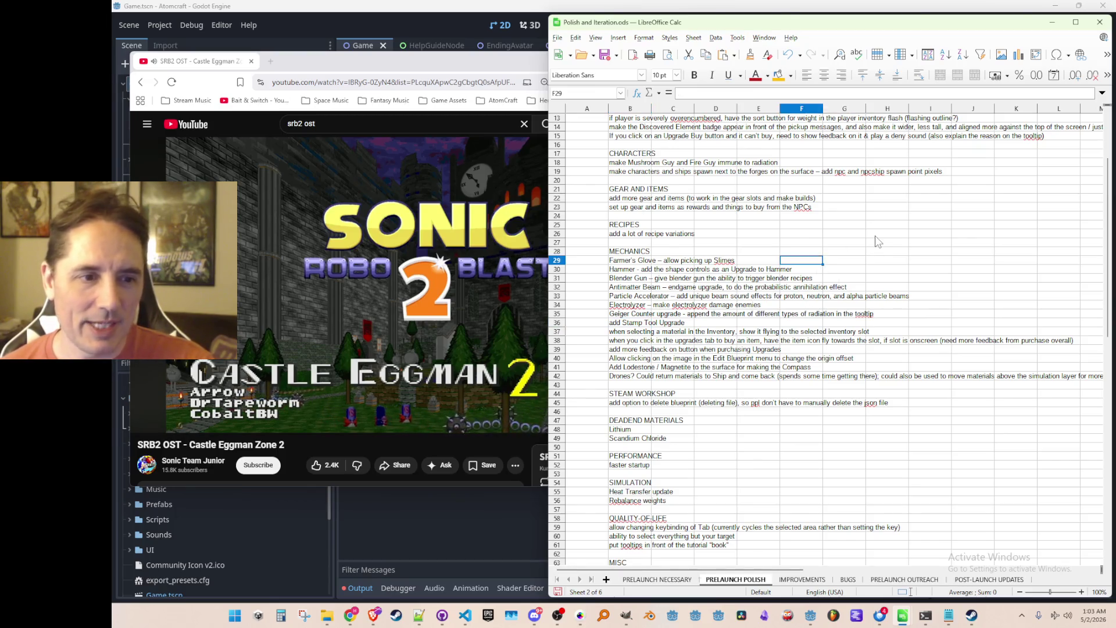
key(Left)
key(Left)
key(Down)
key(Down)
key(Down)
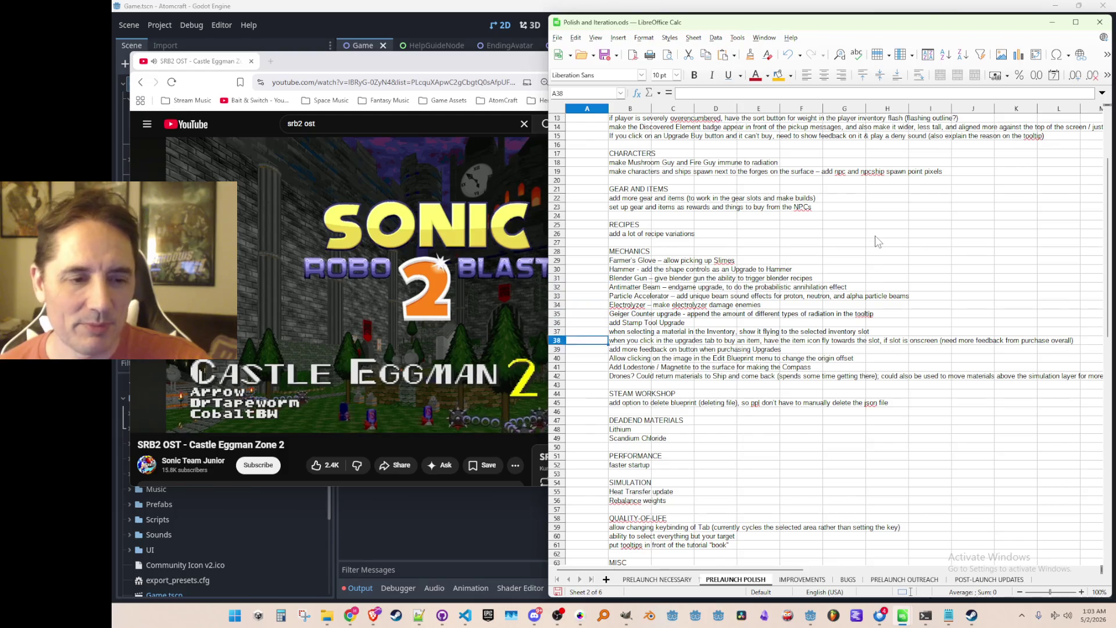
key(Down)
key(Down)
key(Down)
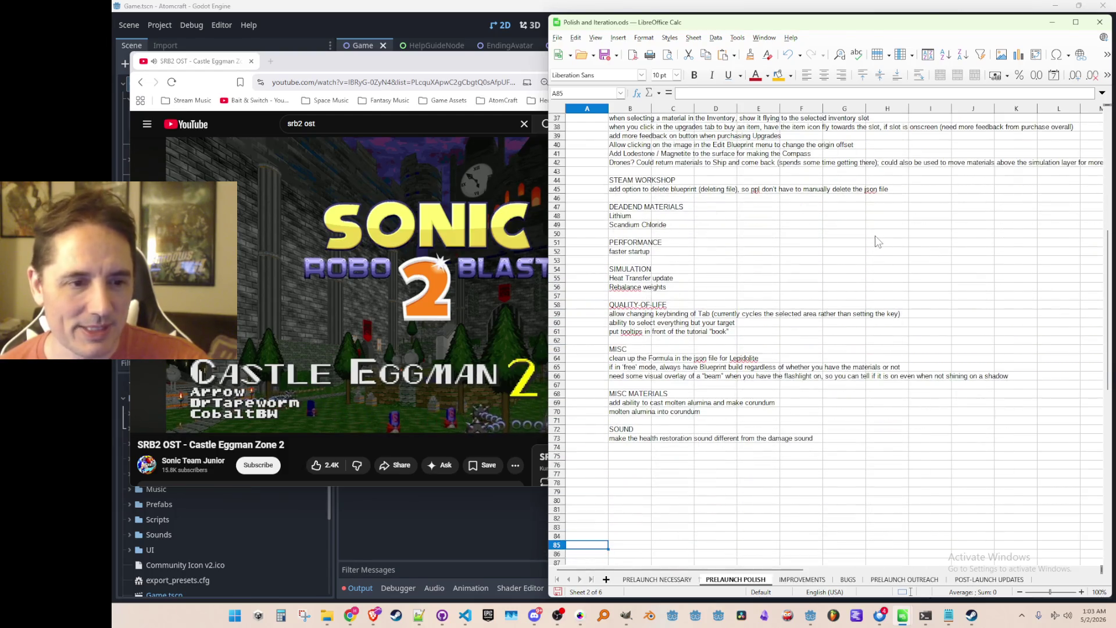
key(Up)
key(Up)
key(Up)
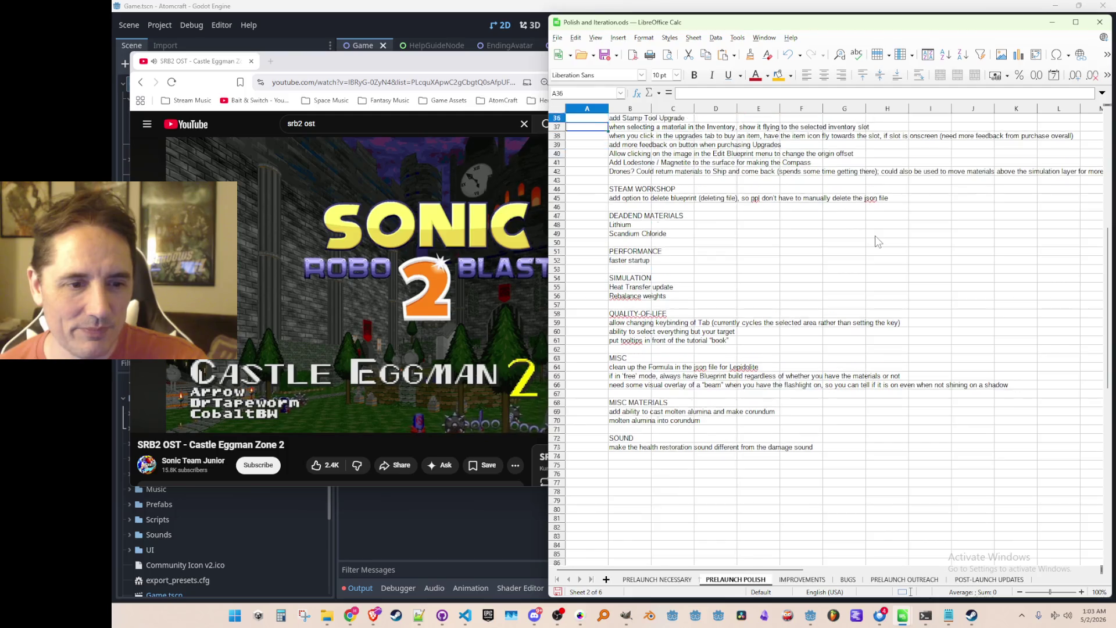
key(Up)
key(Up)
key(Up)
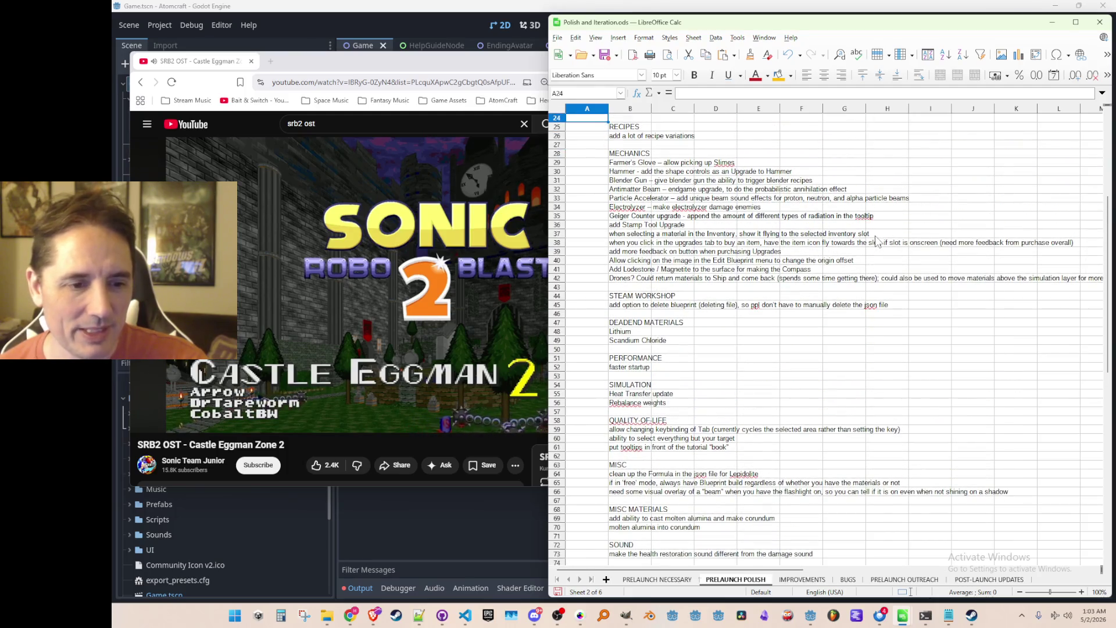
key(Up)
key(Up)
key(Up)
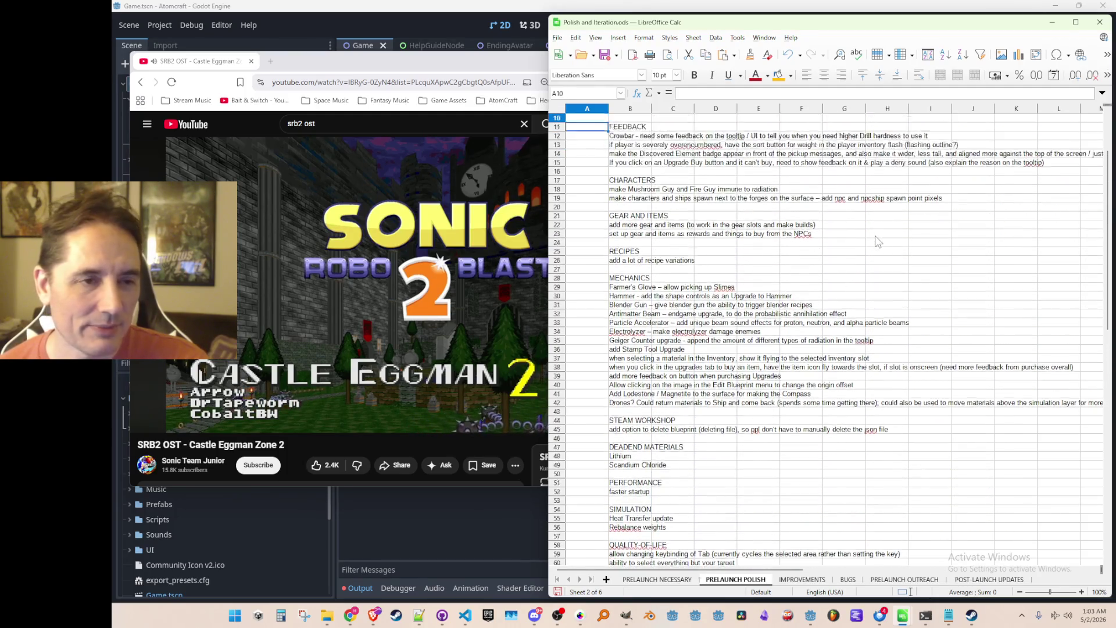
key(Down)
key(Down)
key(Down)
key(Up)
key(Up)
key(Up)
key(Up)
key(Up)
key(Down)
key(Down)
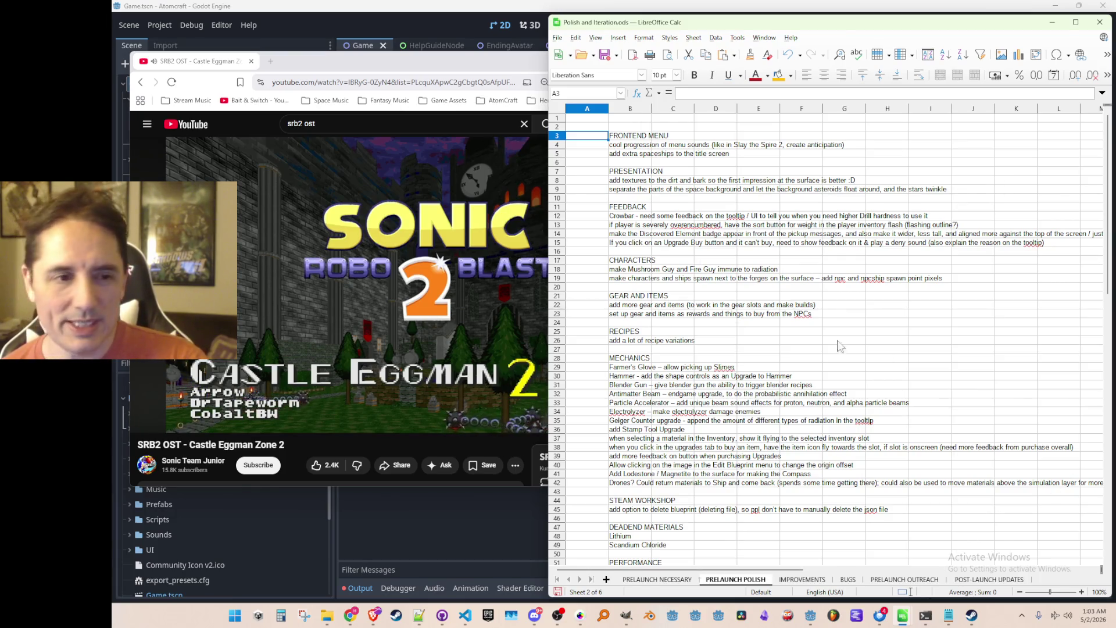
click(626, 136)
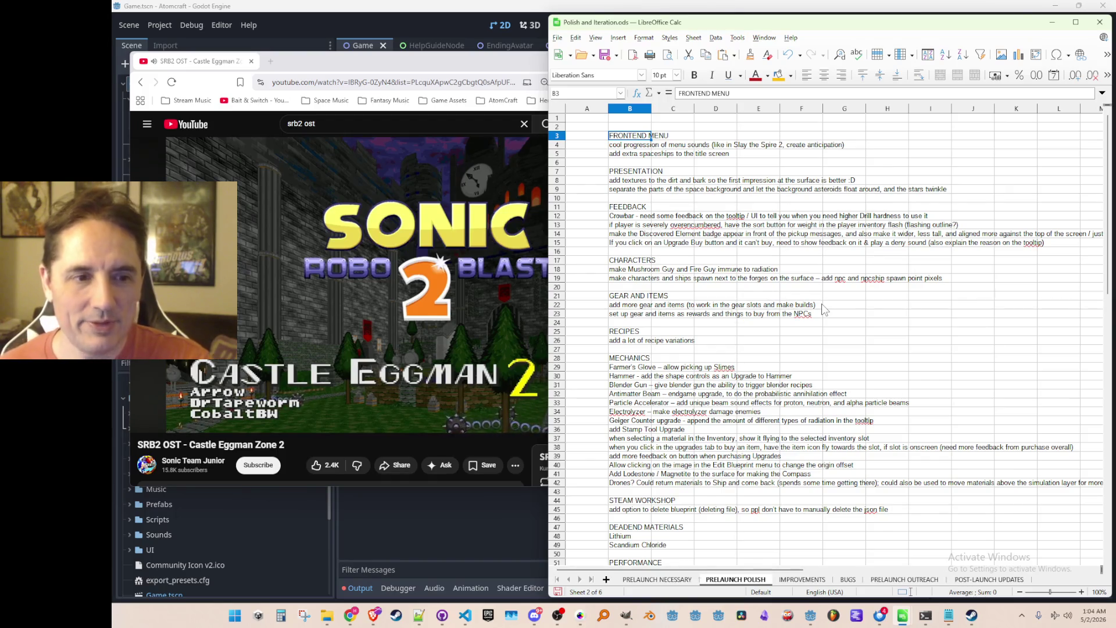
click(621, 342)
key(Up)
key(Up)
key(Up)
key(Down)
key(Down)
key(Down)
key(Up)
key(Up)
key(Up)
key(Down)
key(Down)
key(Down)
key(Up)
key(Up)
key(Up)
key(Down)
key(Down)
key(Up)
key(Up)
key(Down)
key(Down)
key(Down)
key(Up)
key(Up)
key(Up)
key(Up)
key(Down)
key(Down)
key(Down)
key(Up)
key(Up)
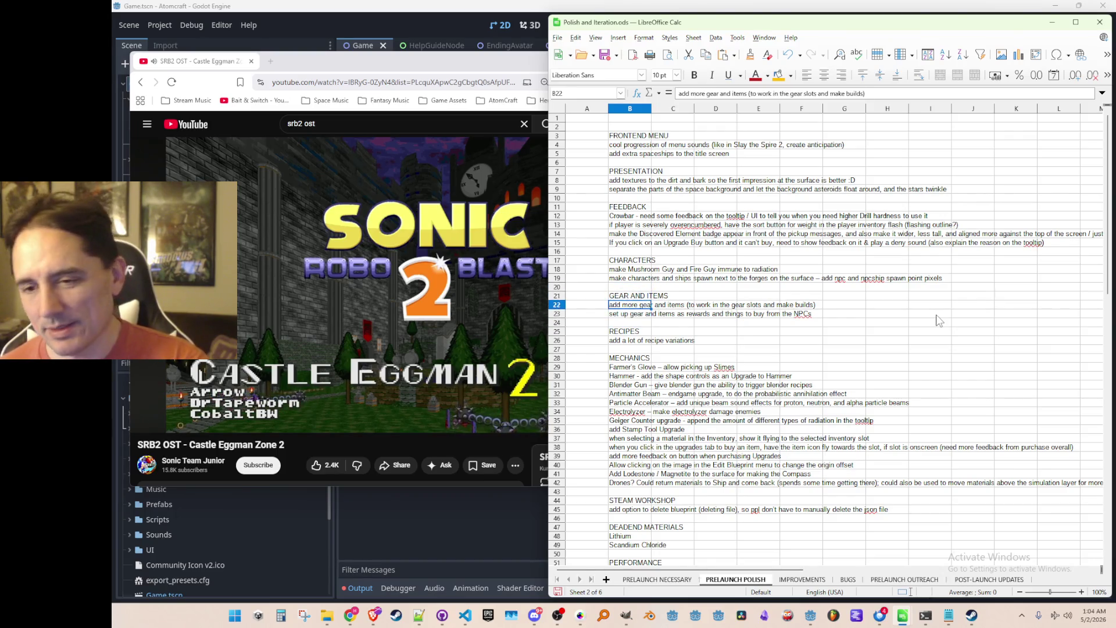
key(Up)
key(Up)
key(Down)
key(Down)
key(Down)
key(Up)
key(Up)
key(Up)
key(Up)
key(Down)
key(Down)
key(Down)
key(Down)
key(Up)
key(Up)
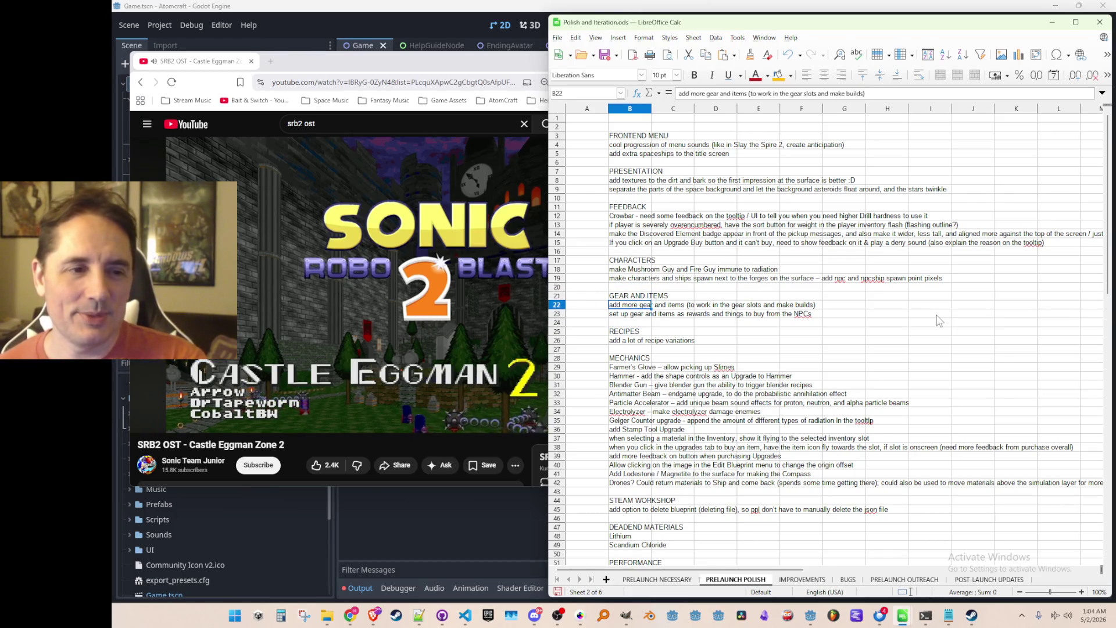
key(Up)
key(Up)
key(Down)
key(Down)
key(Down)
key(Down)
key(Up)
key(Up)
key(Up)
key(Up)
key(Down)
key(Down)
key(Down)
key(Down)
key(Up)
key(Up)
key(Up)
key(Up)
key(Up)
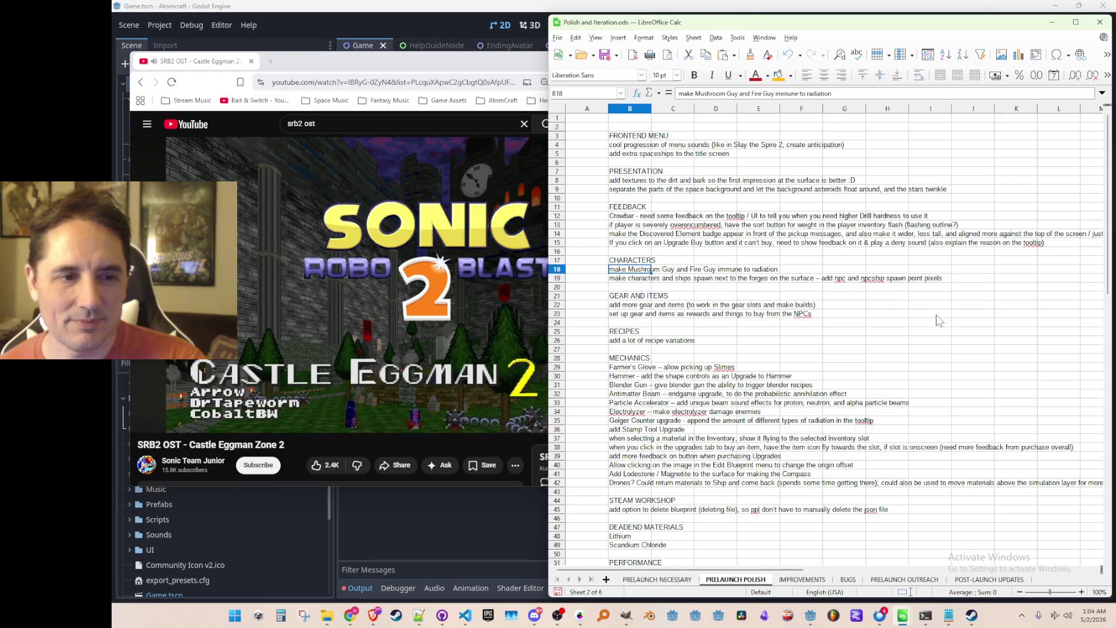
key(Up)
key(Up)
key(Down)
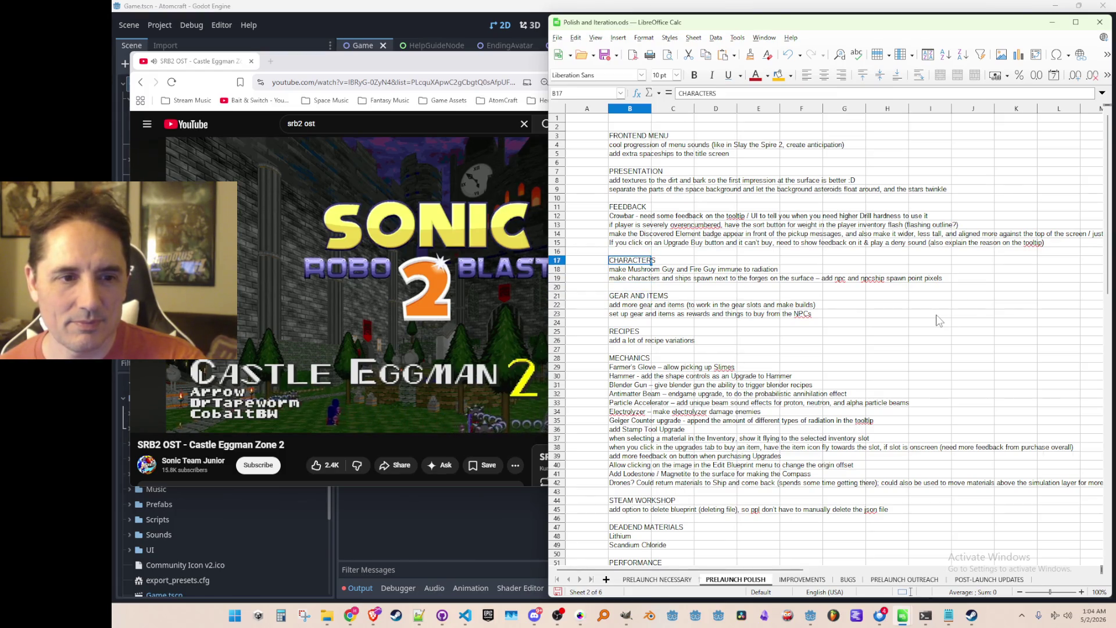
key(Down)
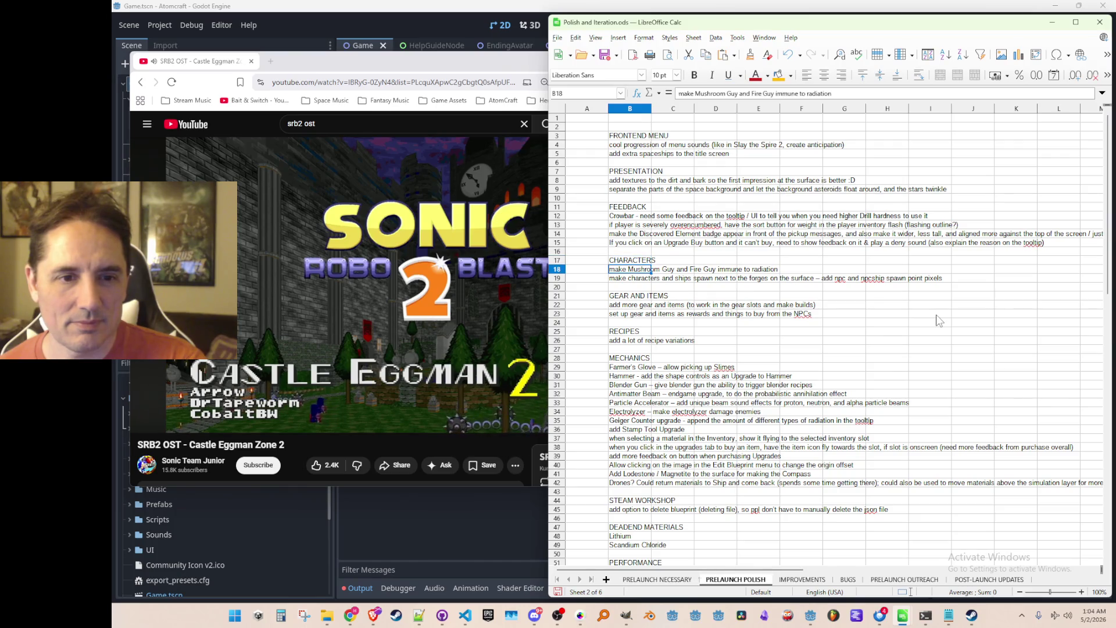
Delete the forge-spawn task row 19, then move down to the Heat Transfer update task.
right_click(557, 279)
click(593, 357)
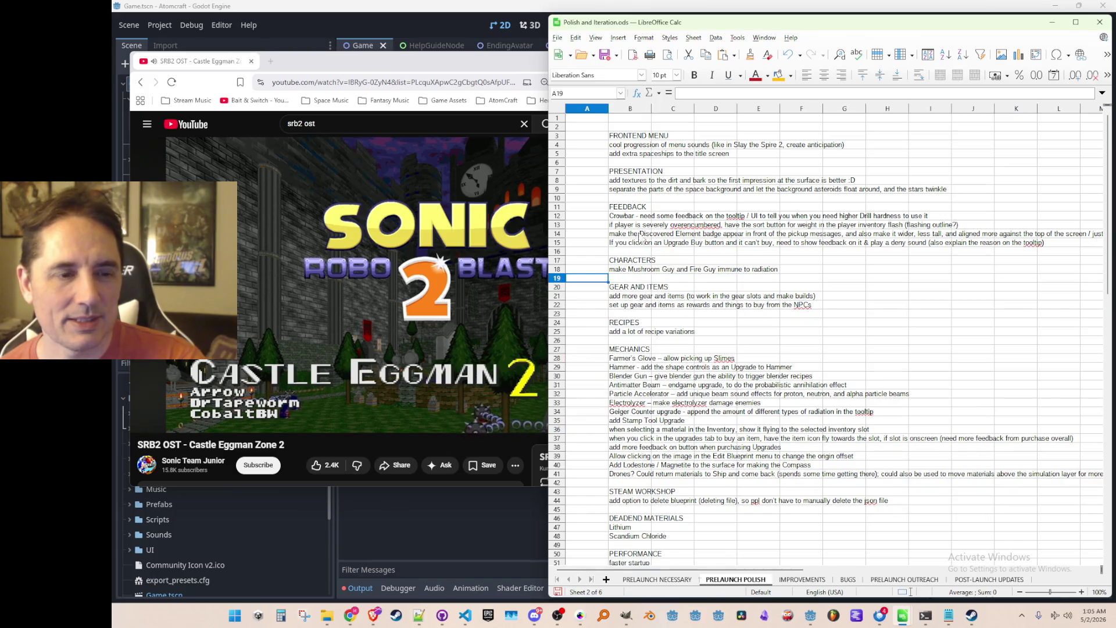
click(648, 207)
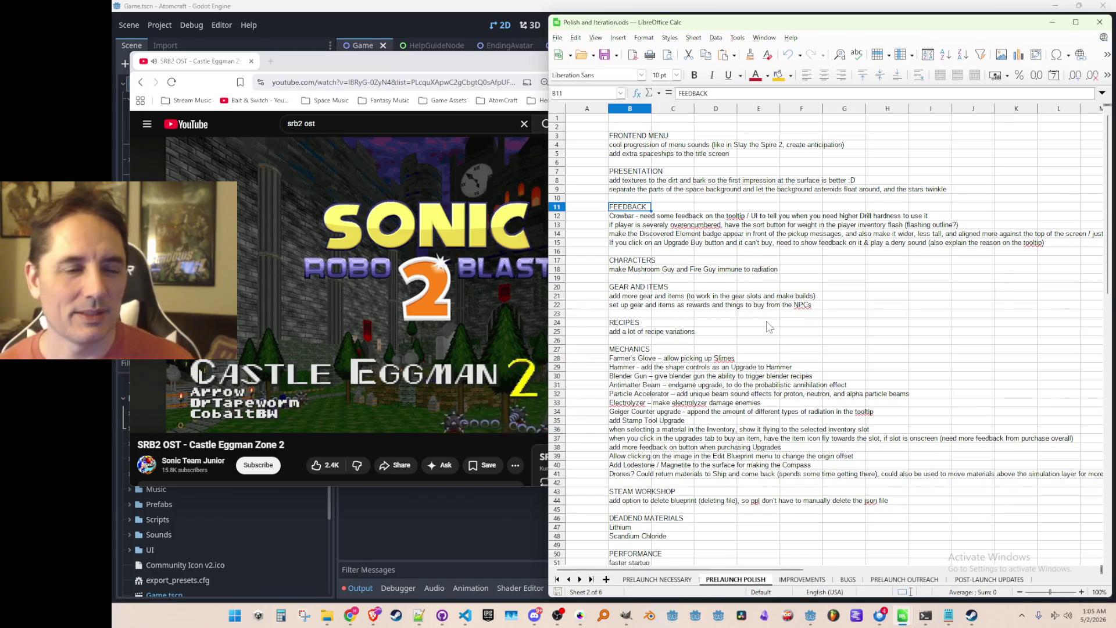
key(Down)
key(Down)
key(Down)
key(Down)
key(Left)
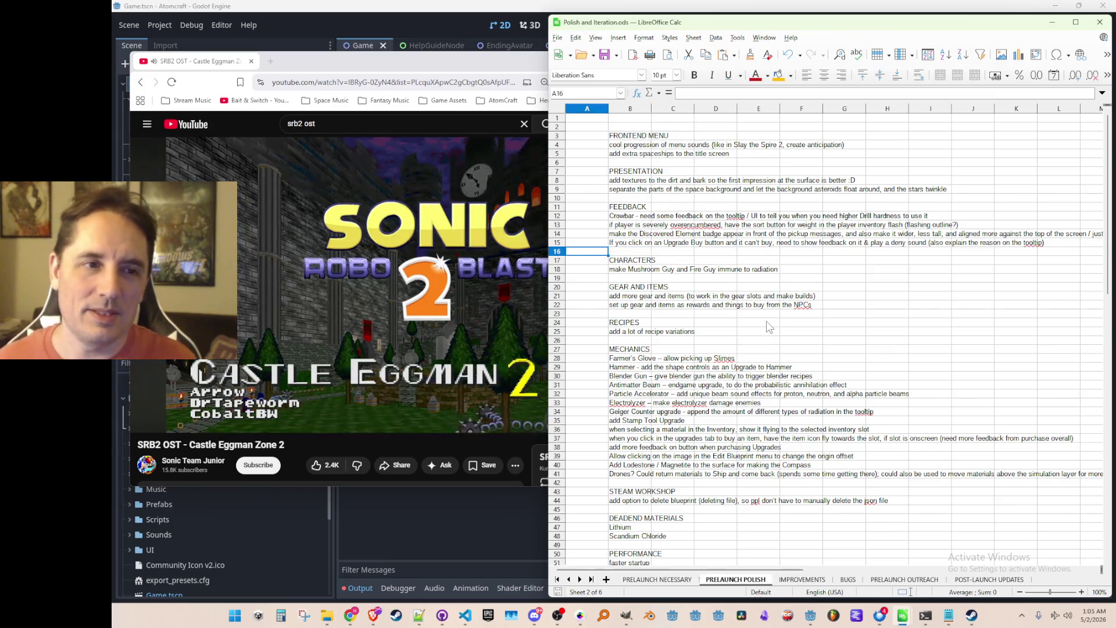
key(Down)
key(Down)
key(Down)
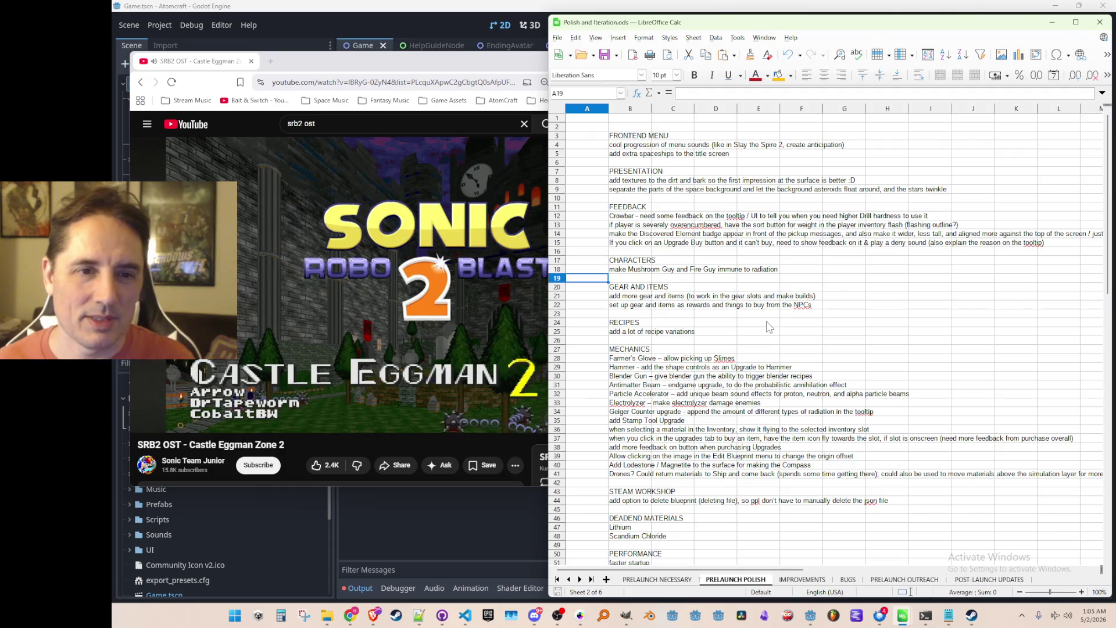
key(Down)
key(Down)
key(Down)
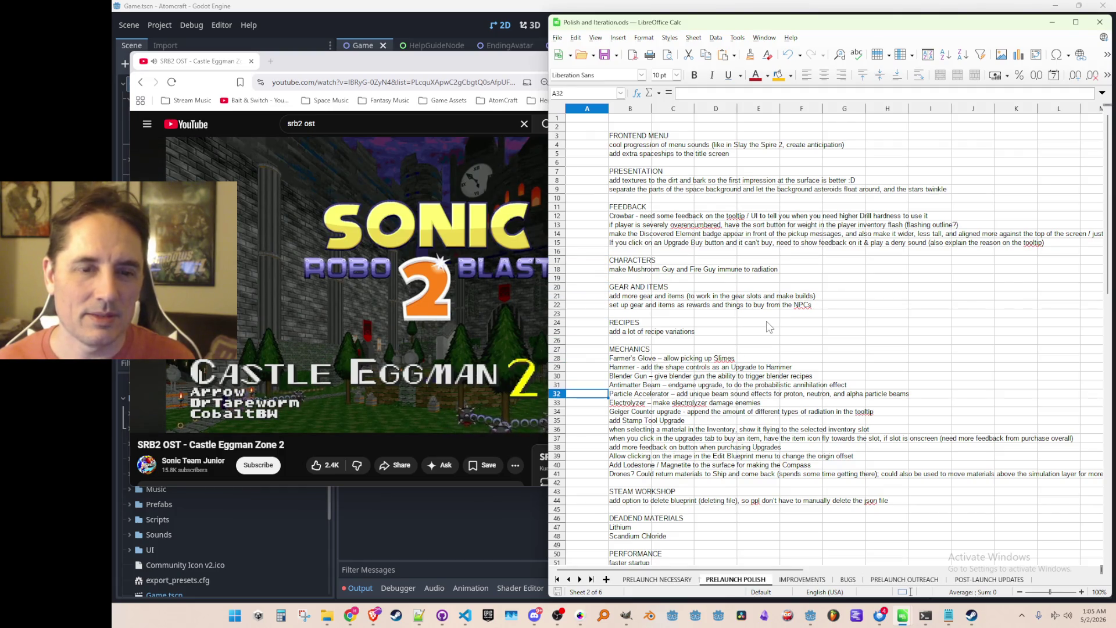
key(Down)
key(Down)
key(Down)
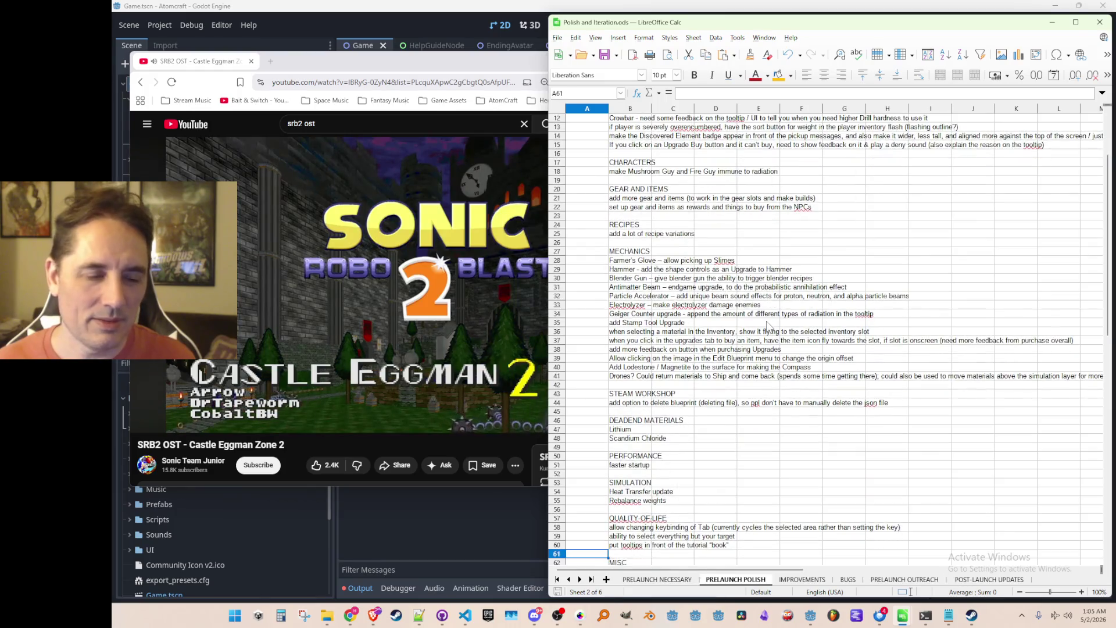
key(Down)
key(Down)
key(Down)
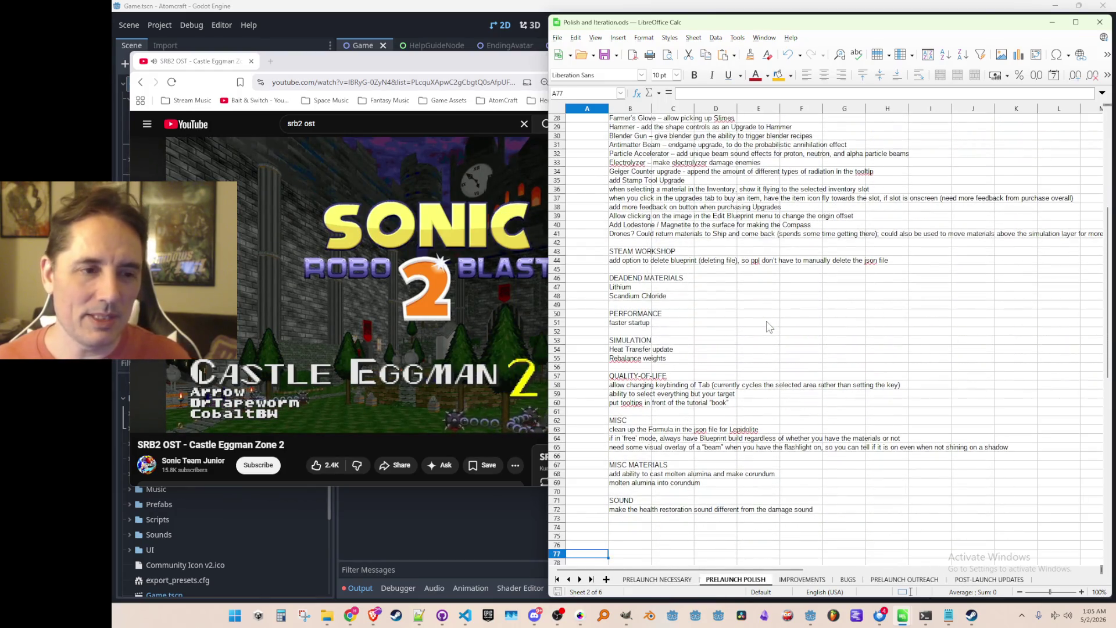
key(Up)
key(Up)
key(Up)
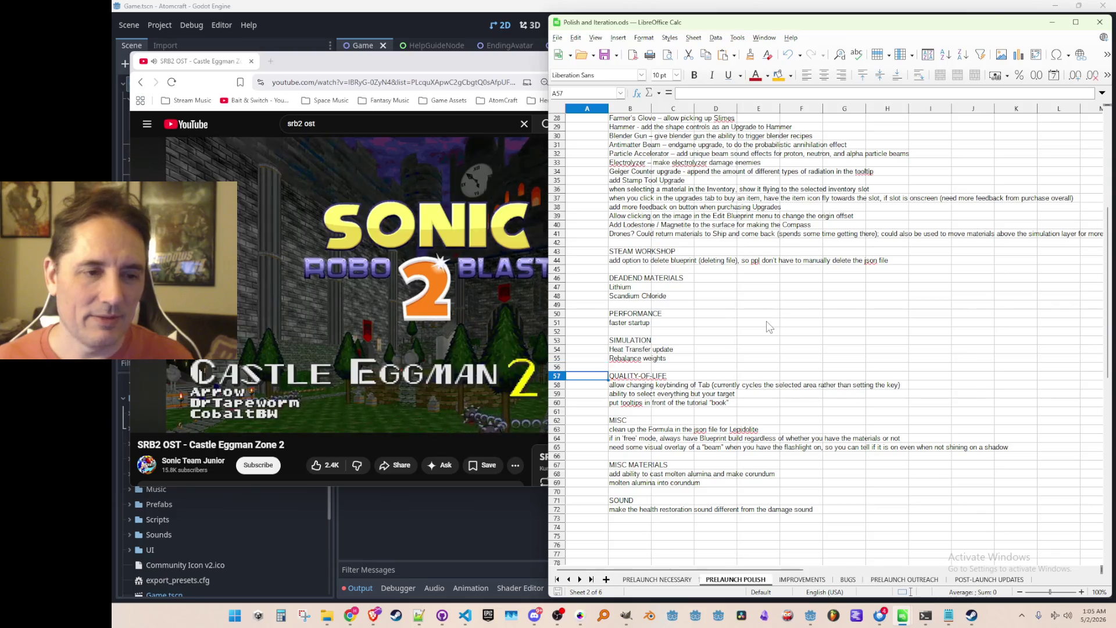
key(Right)
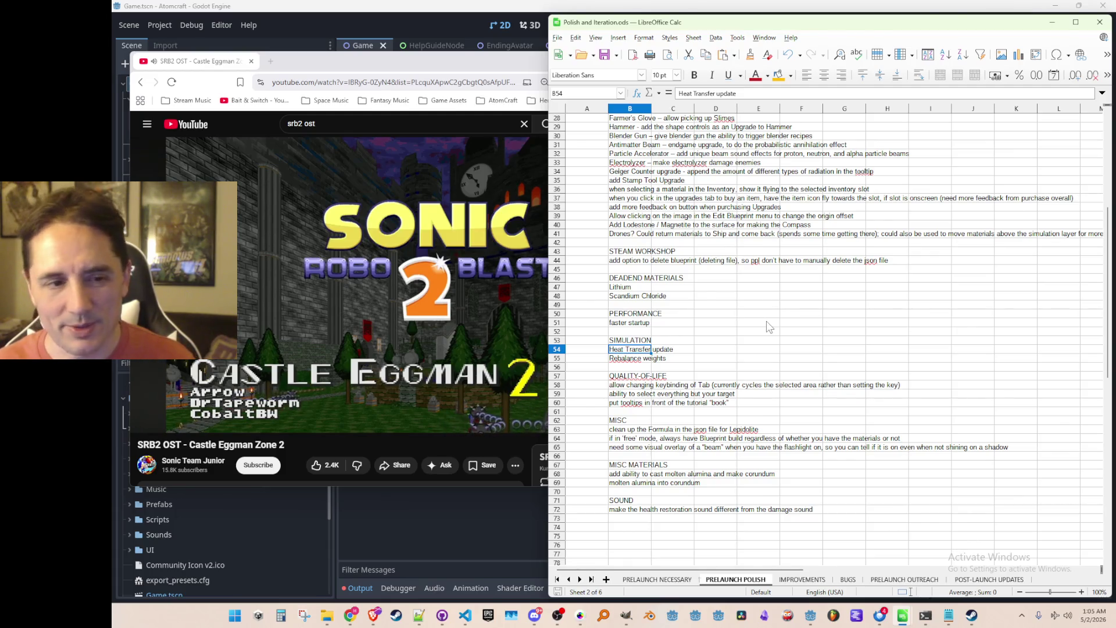
key(Right)
key(Left)
key(Left)
key(Right)
key(Left)
key(Right)
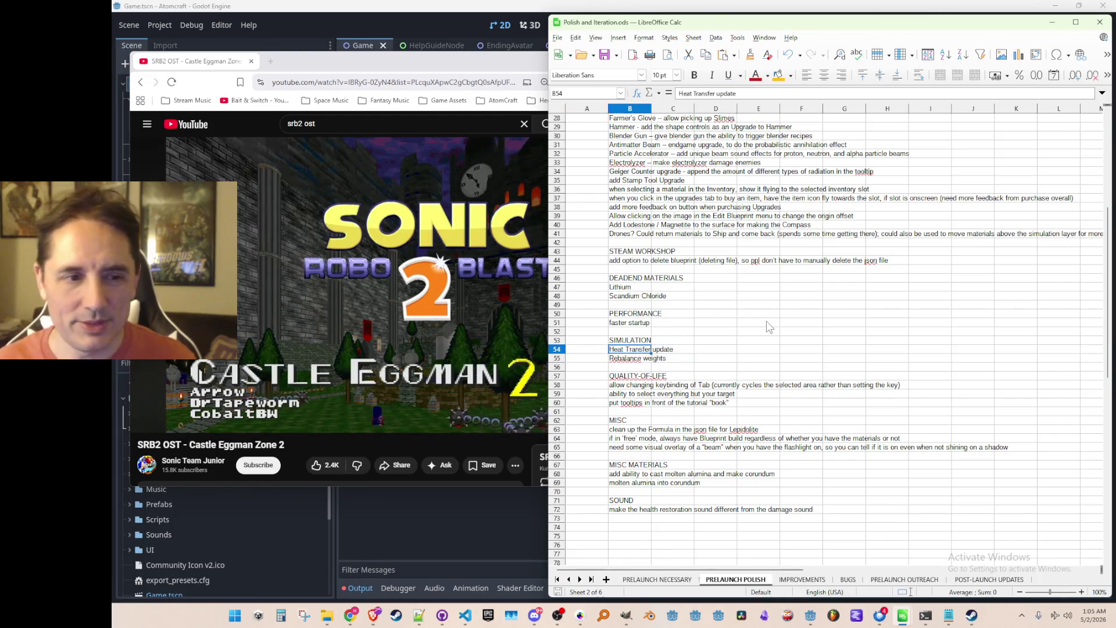
key(Left)
key(Right)
key(Right)
key(Left)
key(Left)
key(Right)
key(Left)
key(Right)
key(Right)
key(Left)
key(Left)
key(Right)
key(Left)
key(Right)
key(Right)
key(Left)
key(Left)
key(Right)
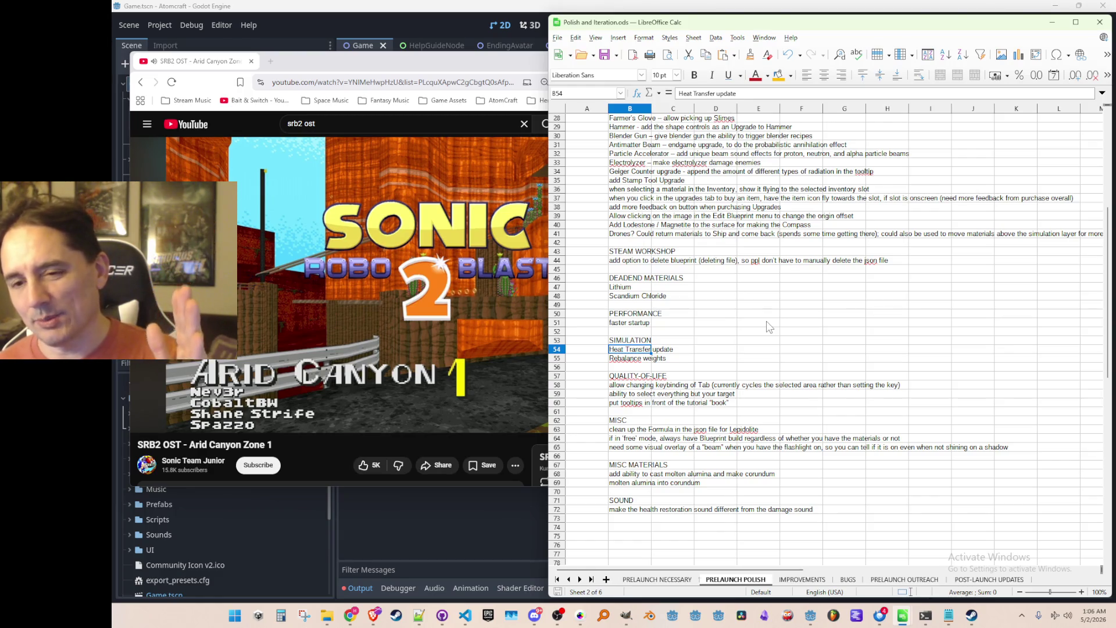
key(Down)
key(Down)
key(Down)
key(Down)
key(Down)
key(Down)
key(Down)
key(Up)
key(Up)
key(Up)
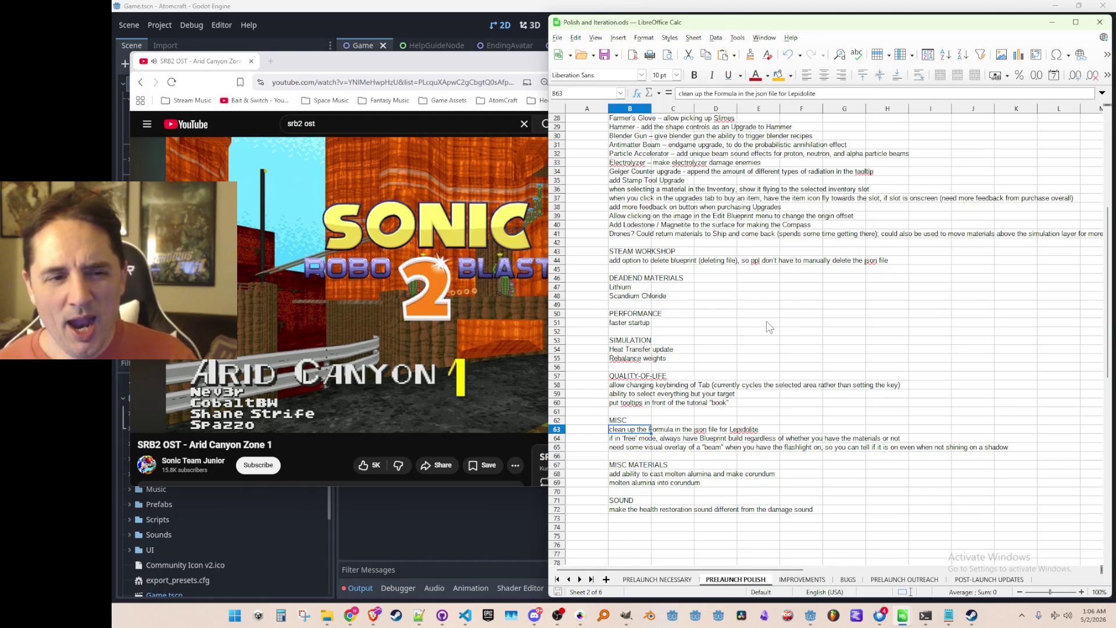
key(Down)
key(Down)
key(Up)
key(Up)
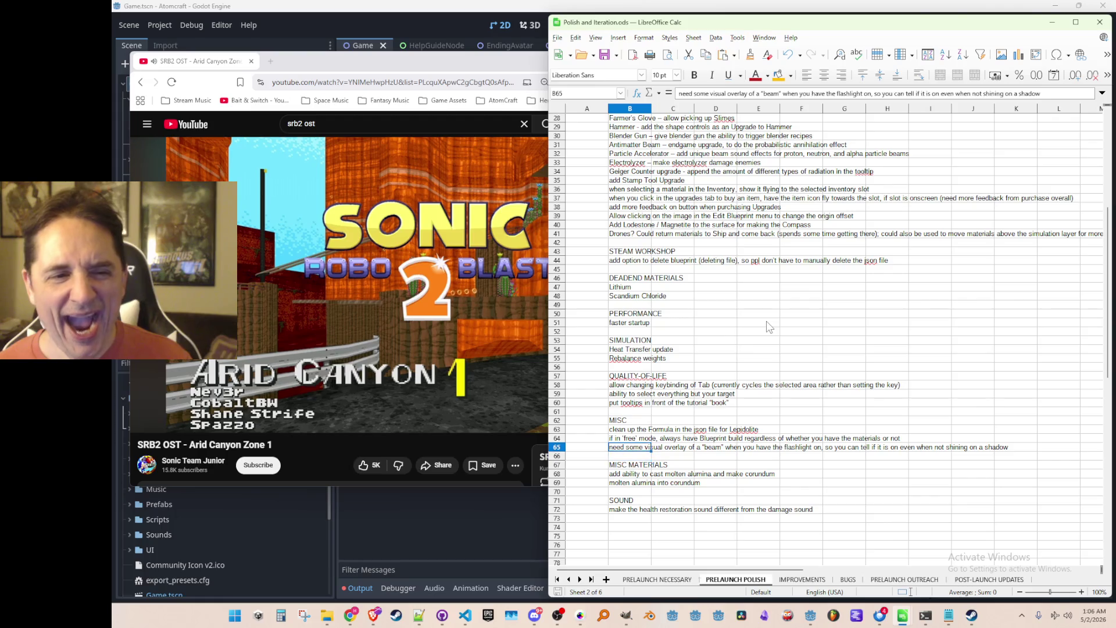
key(Up)
key(Up)
key(Up)
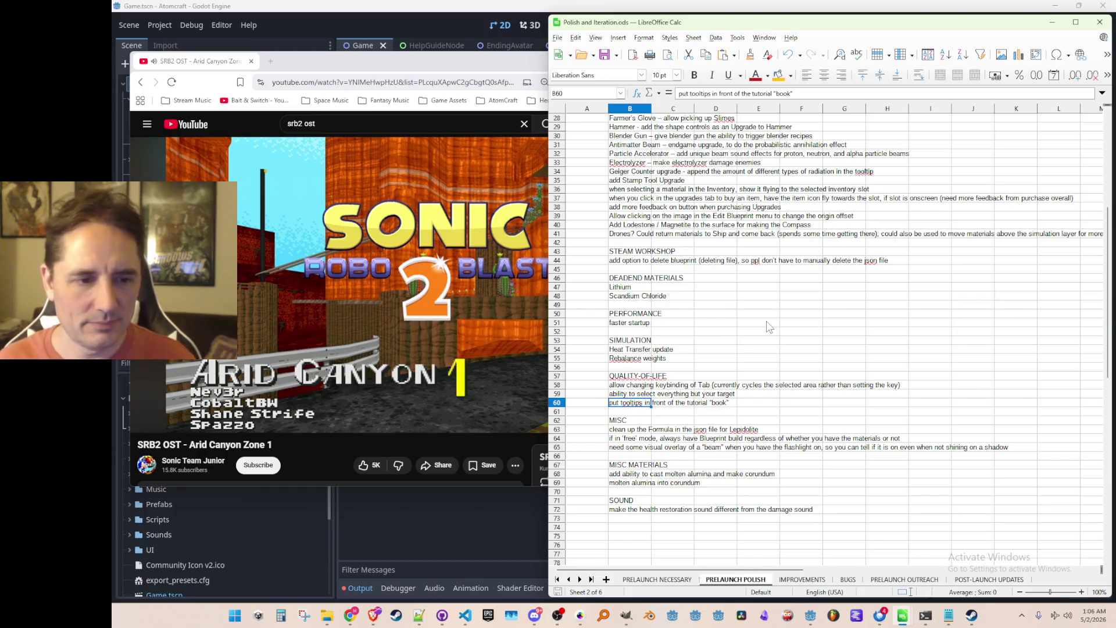
key(Down)
key(Down)
key(Down)
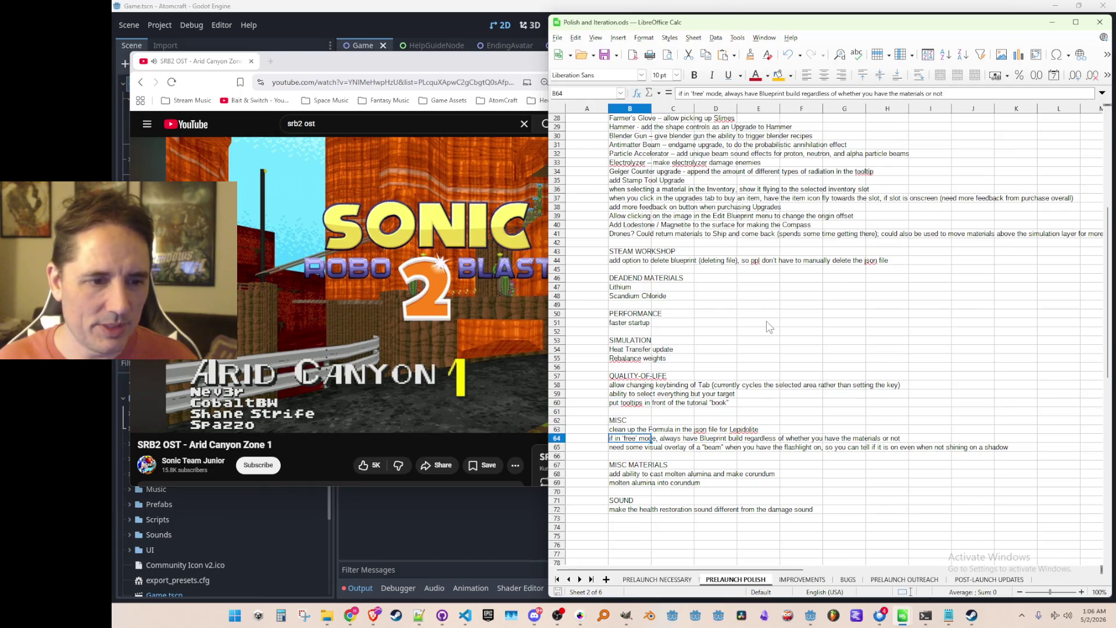
key(Up)
key(Up)
key(Up)
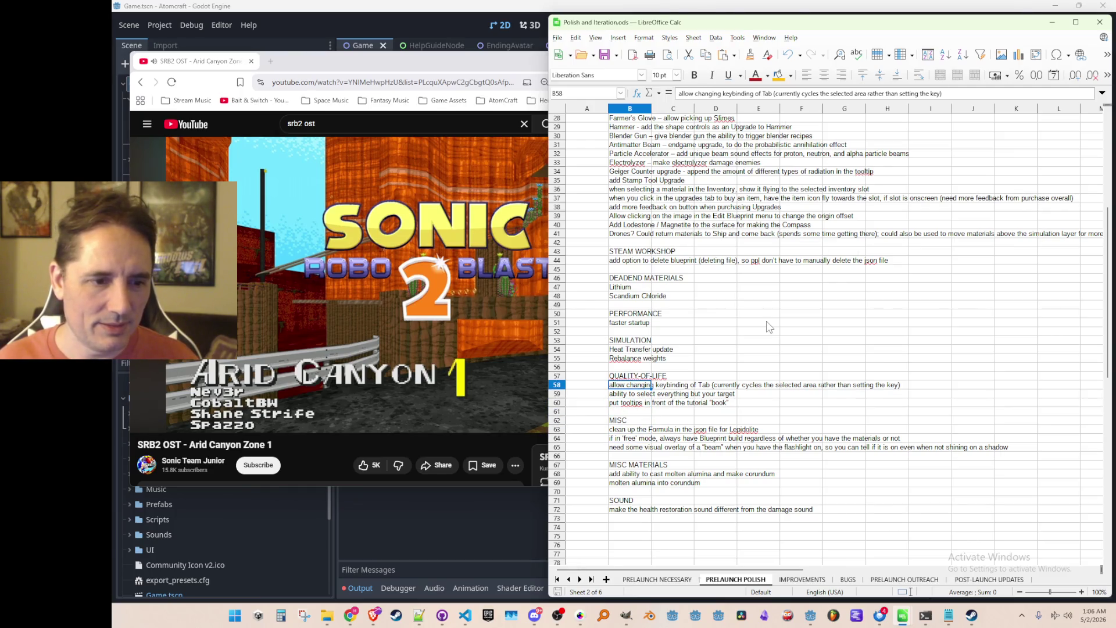
key(Up)
key(Up)
key(Up)
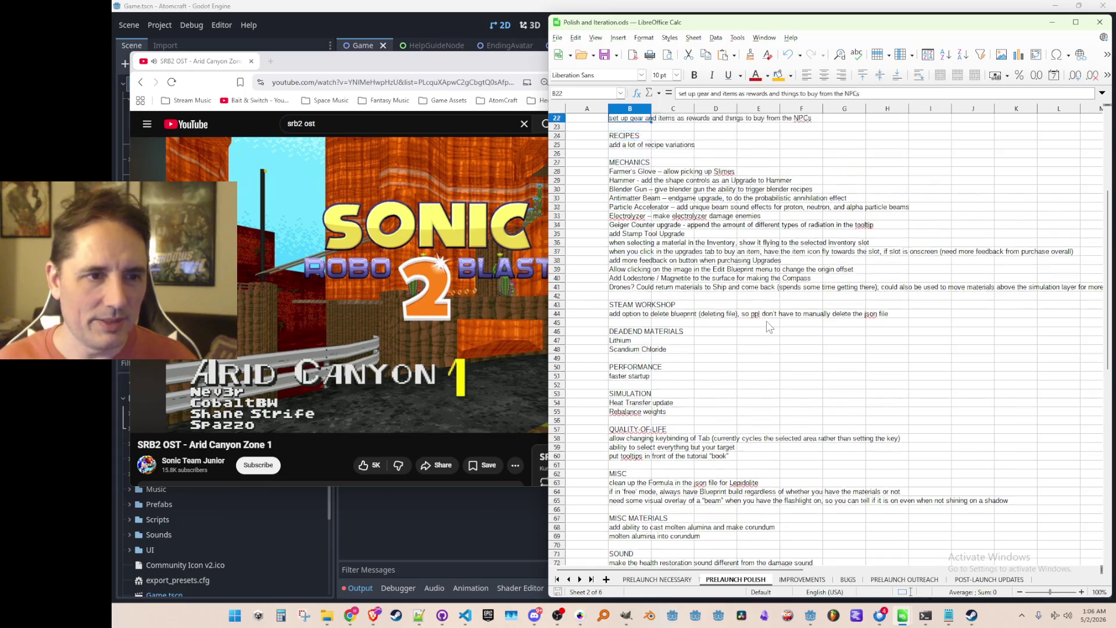
key(Up)
key(Up)
key(Up)
key(Down)
key(Down)
key(Down)
key(Down)
key(Down)
key(Down)
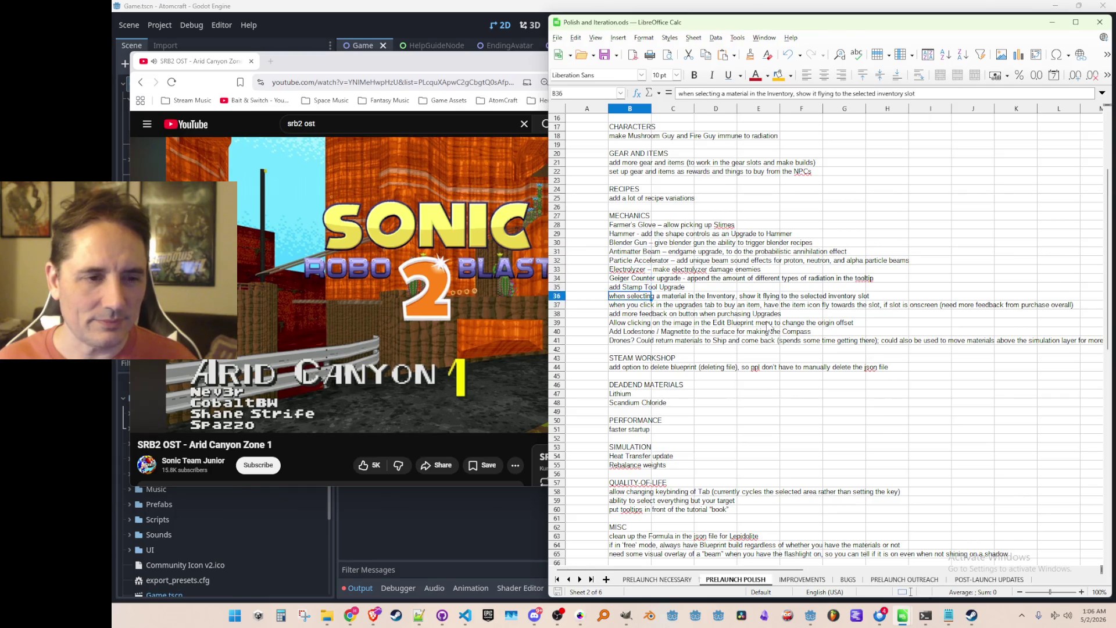
key(Up)
key(Up)
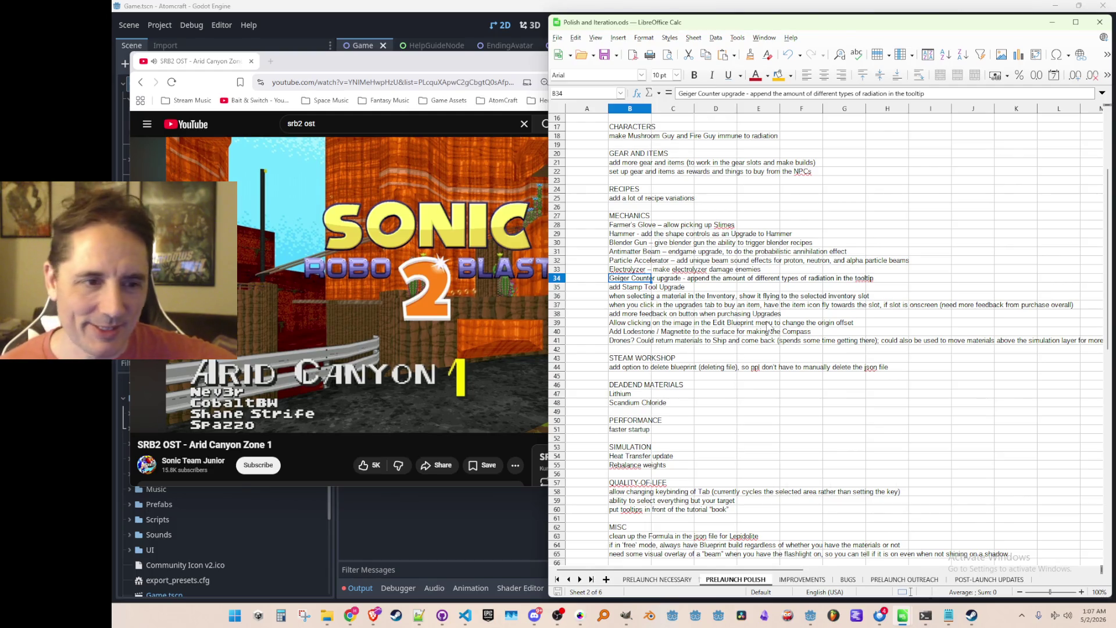
key(Up)
key(Down)
key(Down)
key(Up)
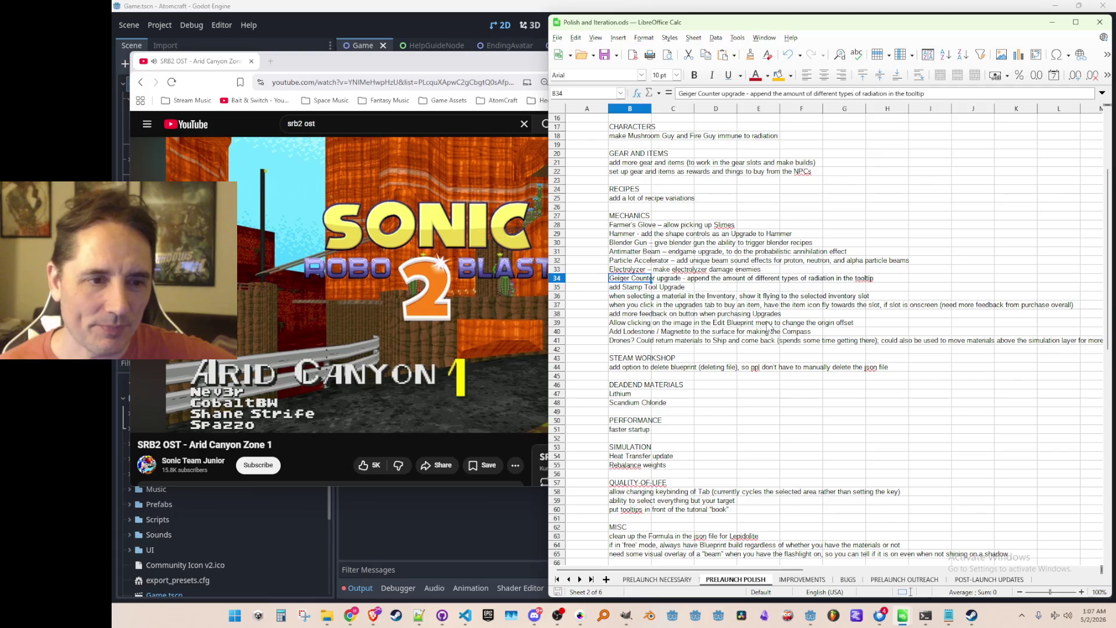
key(Down)
key(Down)
key(Down)
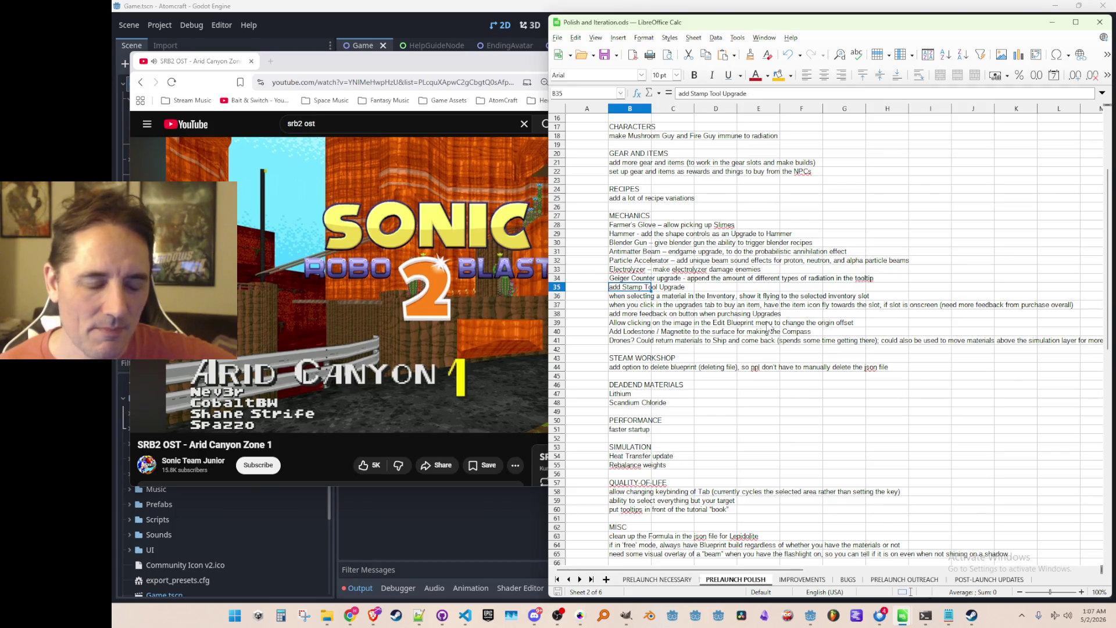
key(Down)
key(Down)
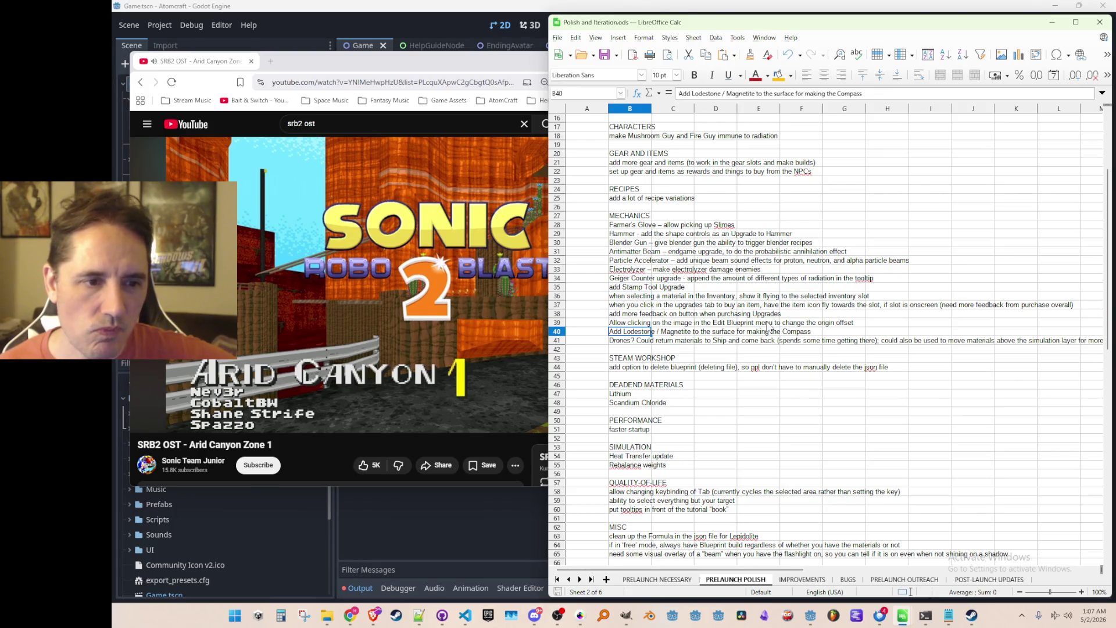
key(Left)
key(Right)
key(Right)
key(Left)
key(Left)
key(Right)
key(Right)
key(Left)
key(Down)
key(Up)
key(Up)
key(Up)
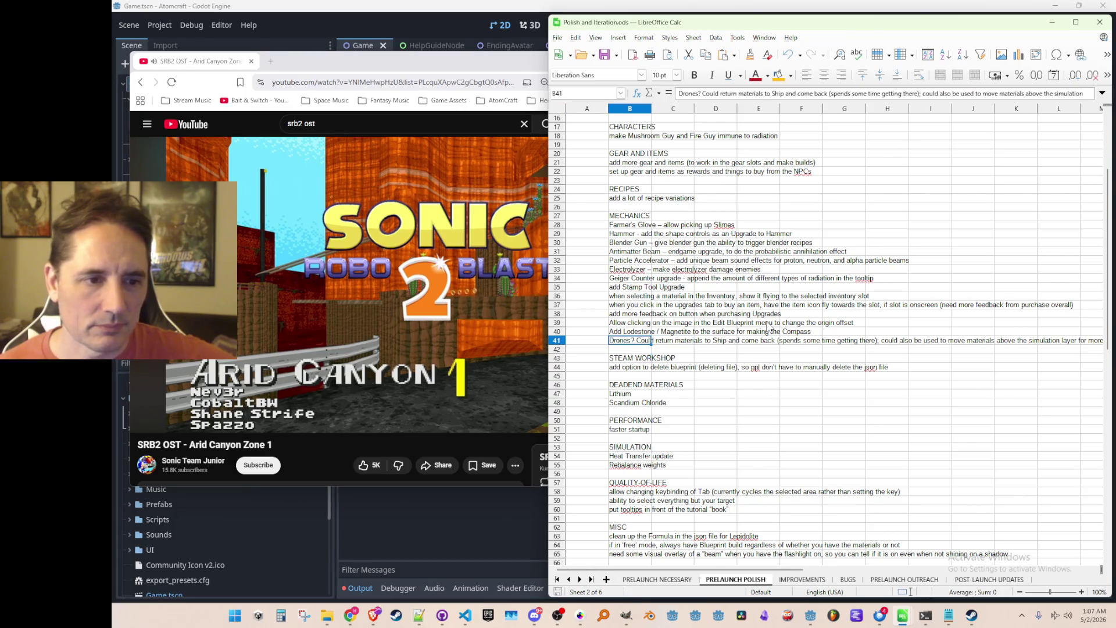
key(Up)
key(Up)
key(Up)
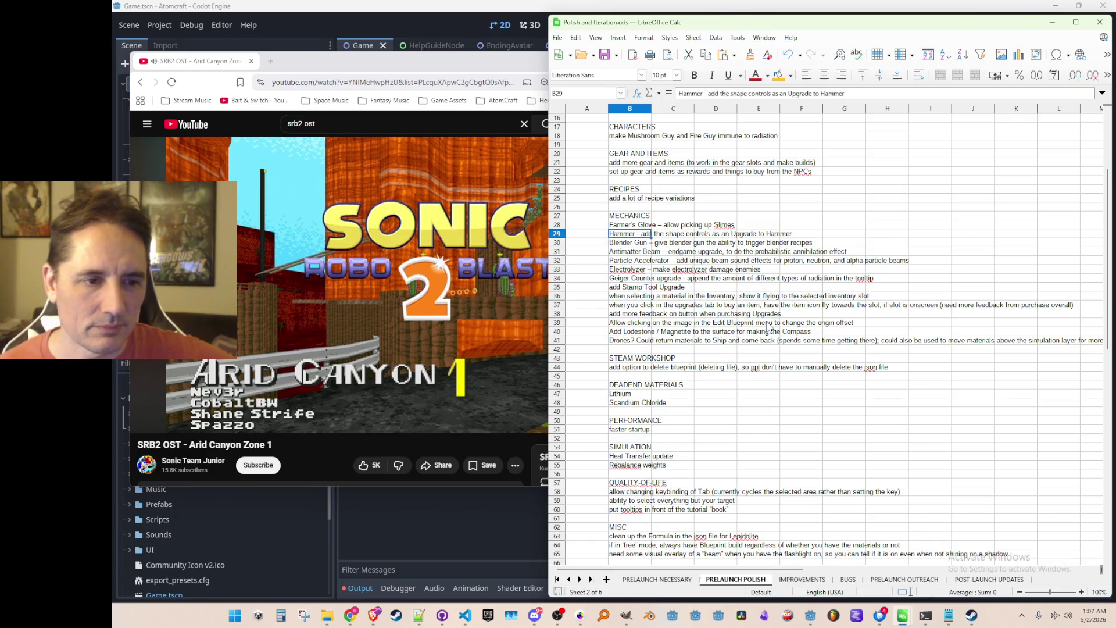
key(Up)
key(Up)
key(Up)
key(Down)
key(Down)
key(Down)
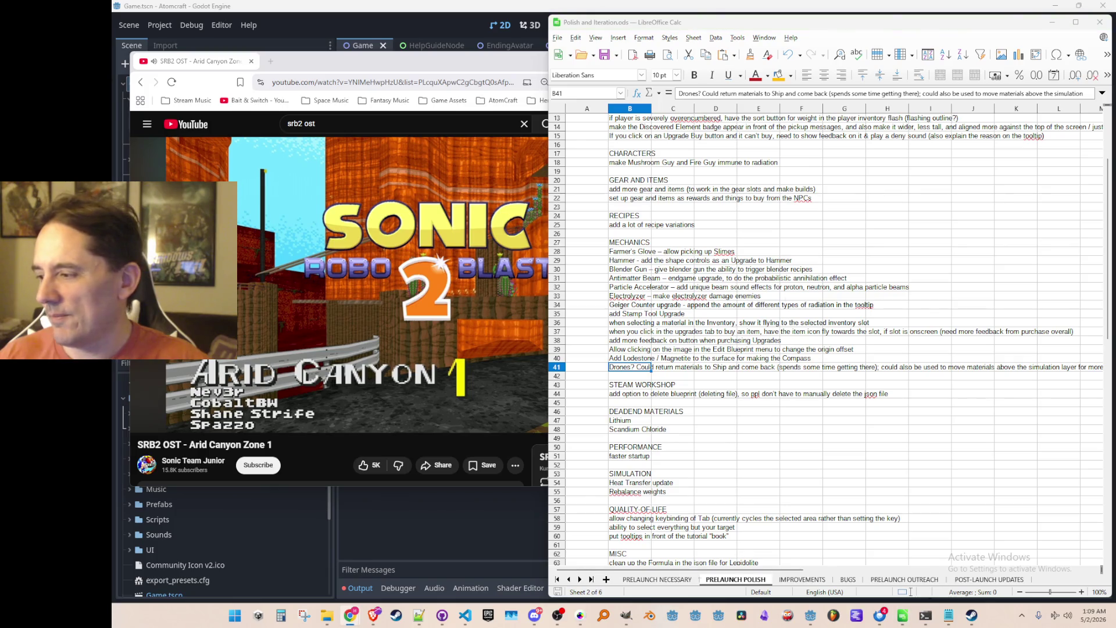
click(628, 366)
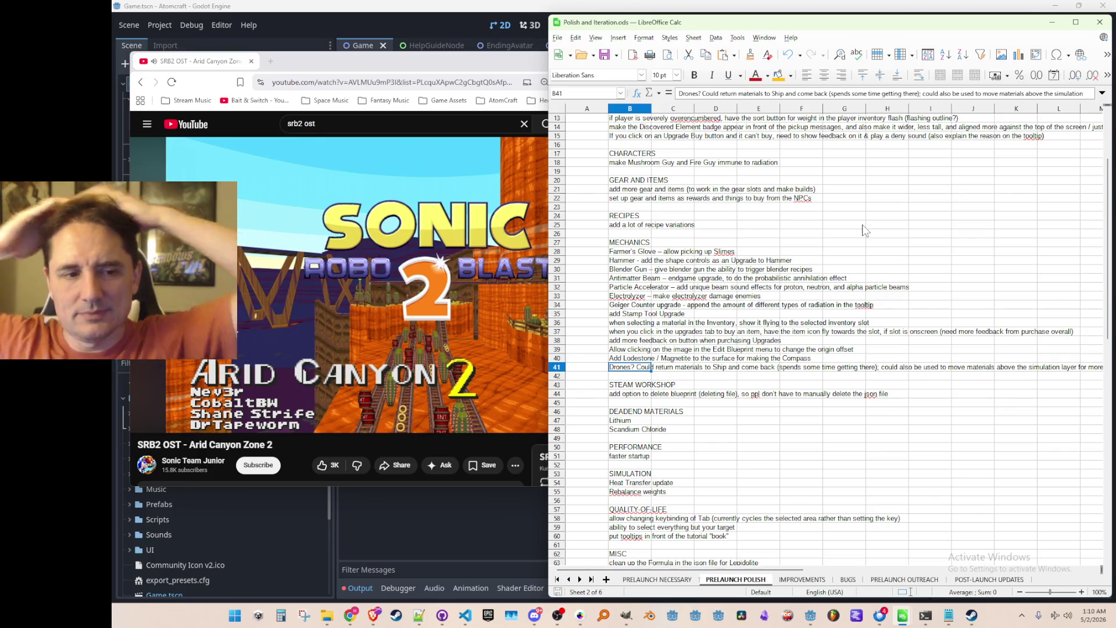
scroll(866, 244, down, 6)
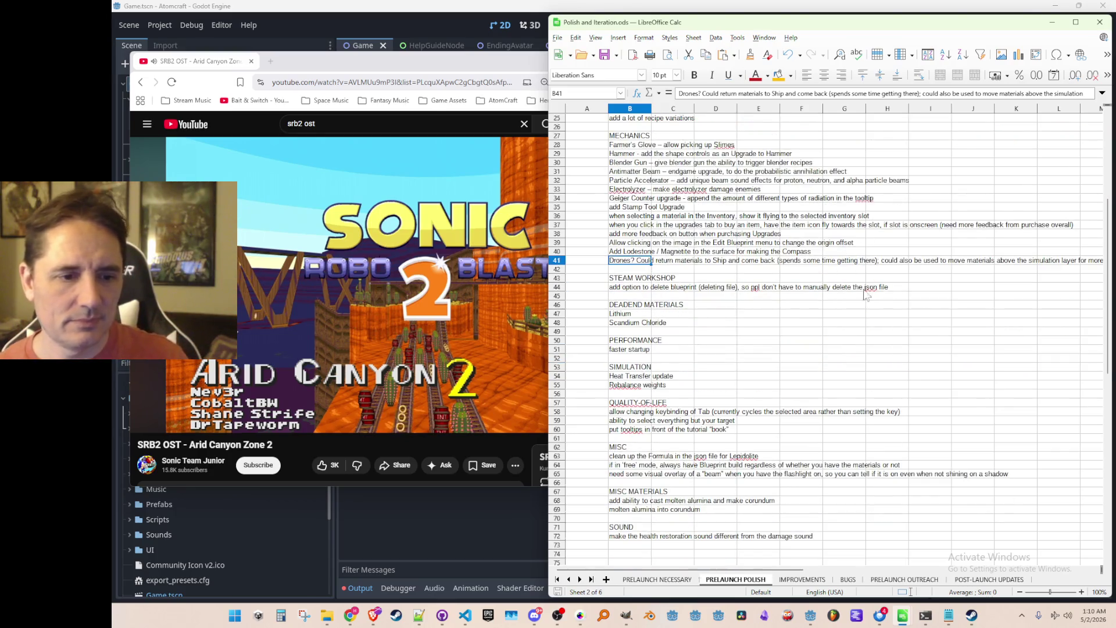
click(898, 297)
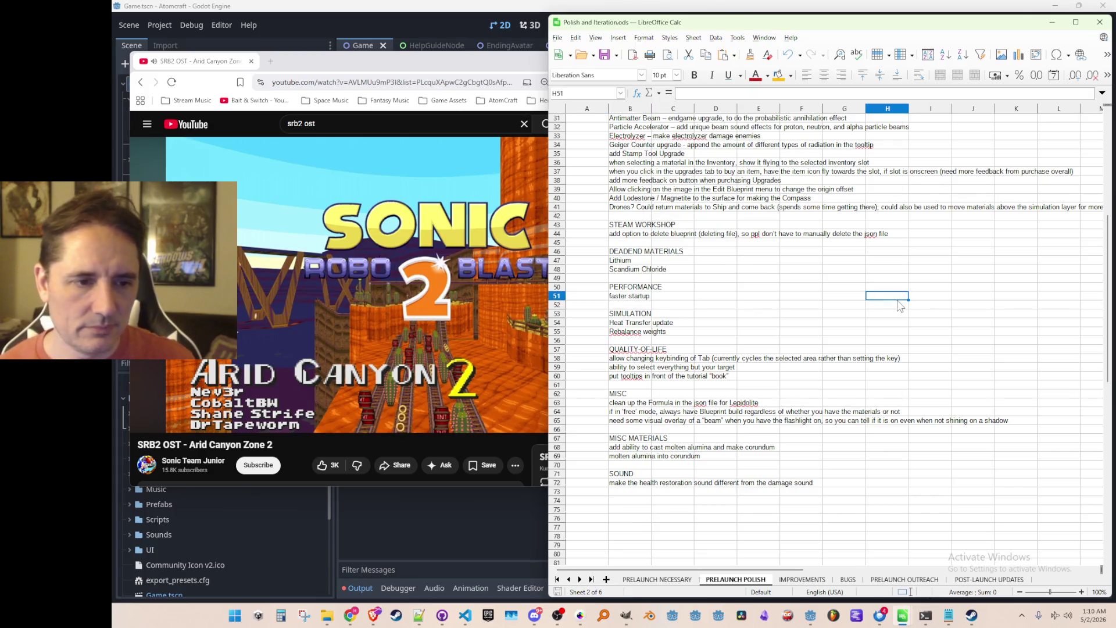
key(Left)
key(Left)
key(Left)
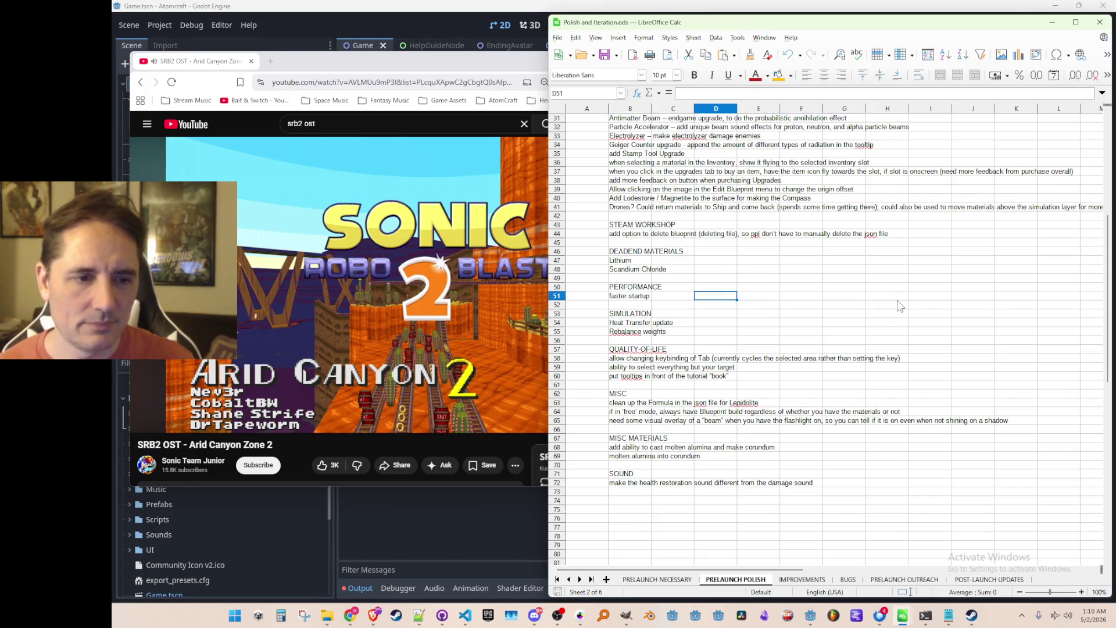
key(Right)
key(Down)
key(Down)
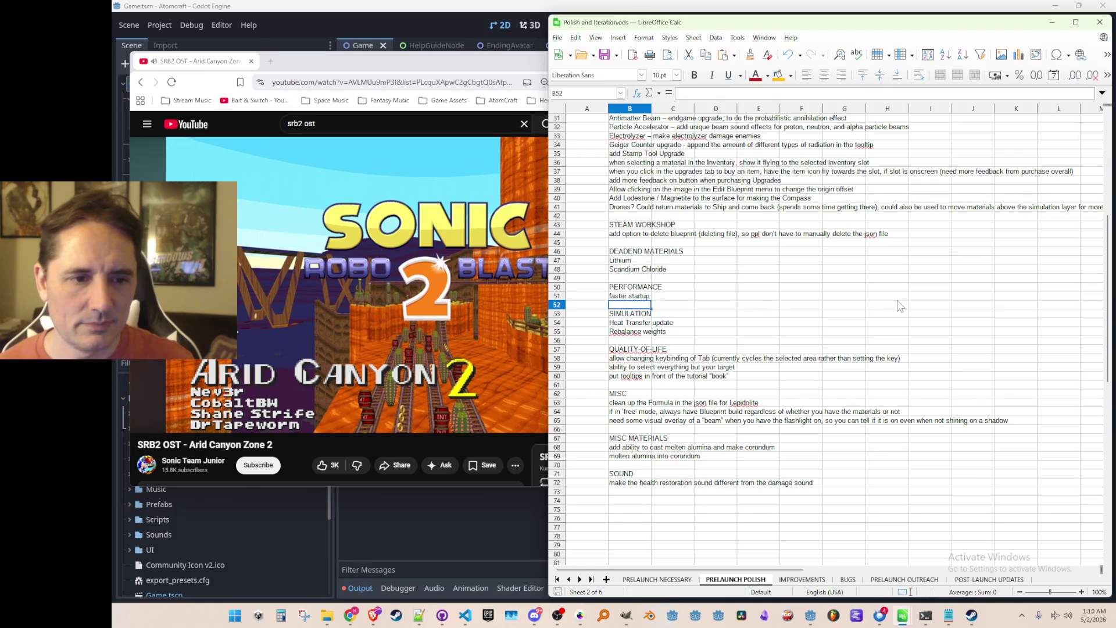
key(Up)
key(Up)
key(Up)
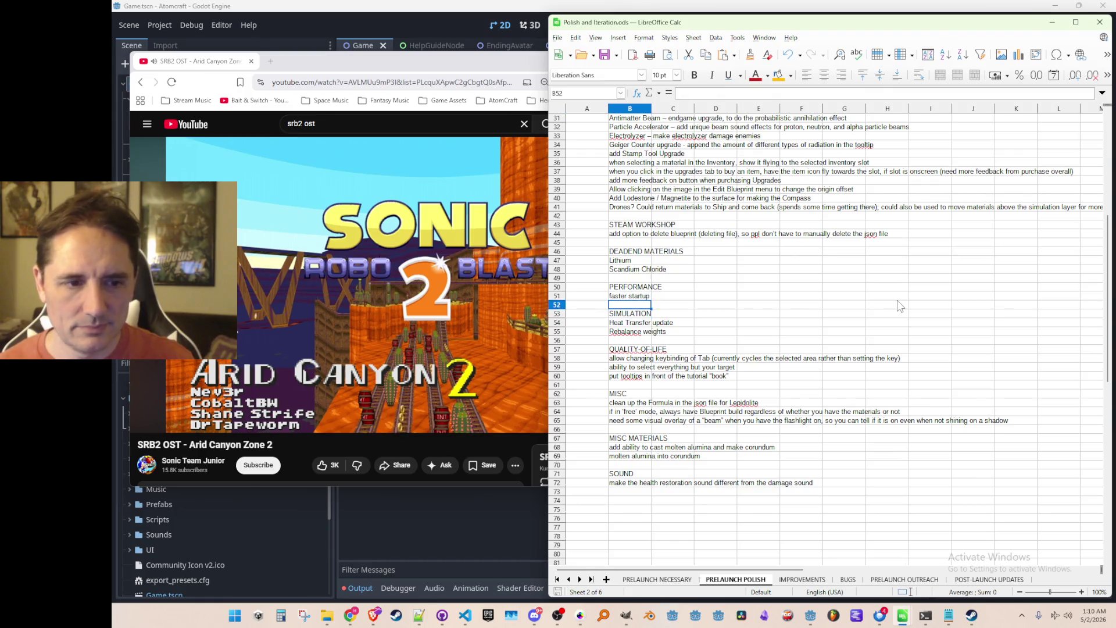
key(Up)
key(Up)
key(Up)
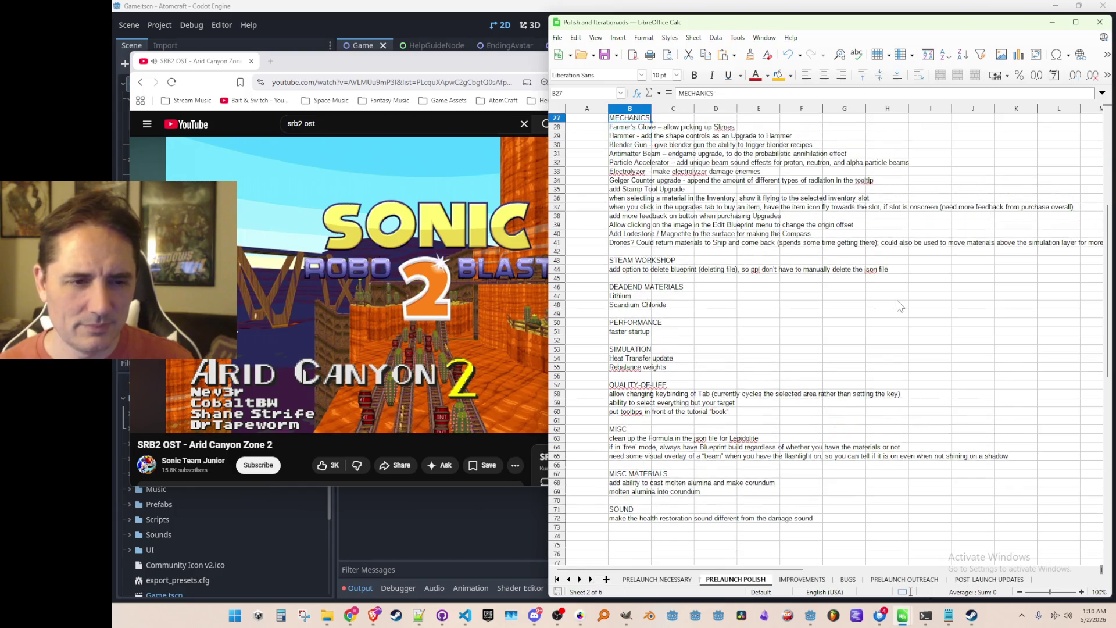
key(Down)
key(Down)
key(Down)
key(Down)
key(Down)
key(Down)
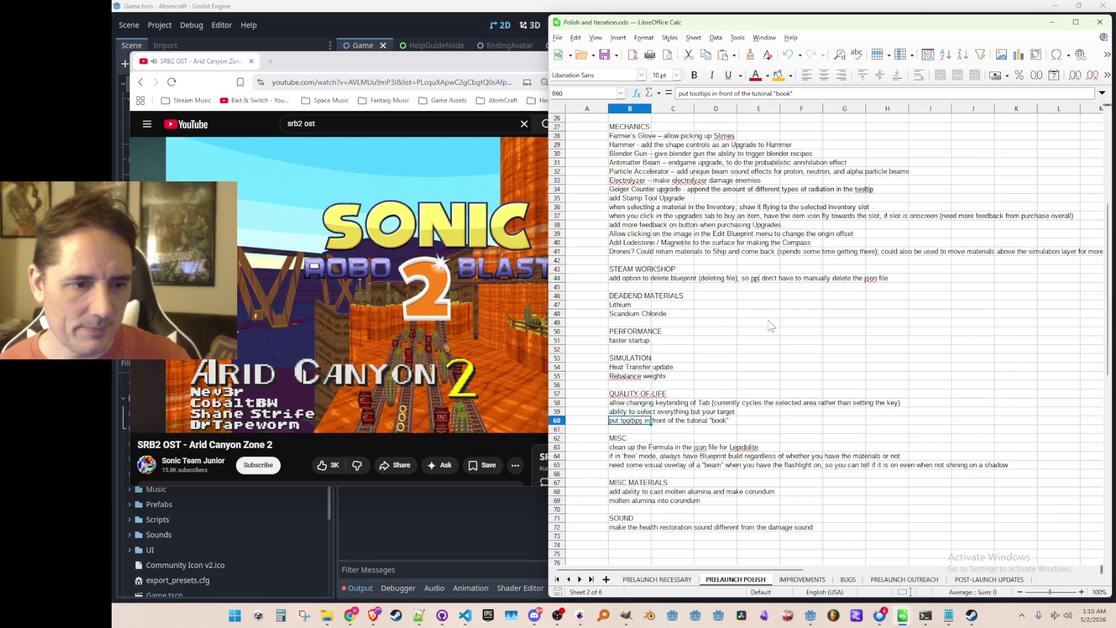
scroll(769, 331, up, 8)
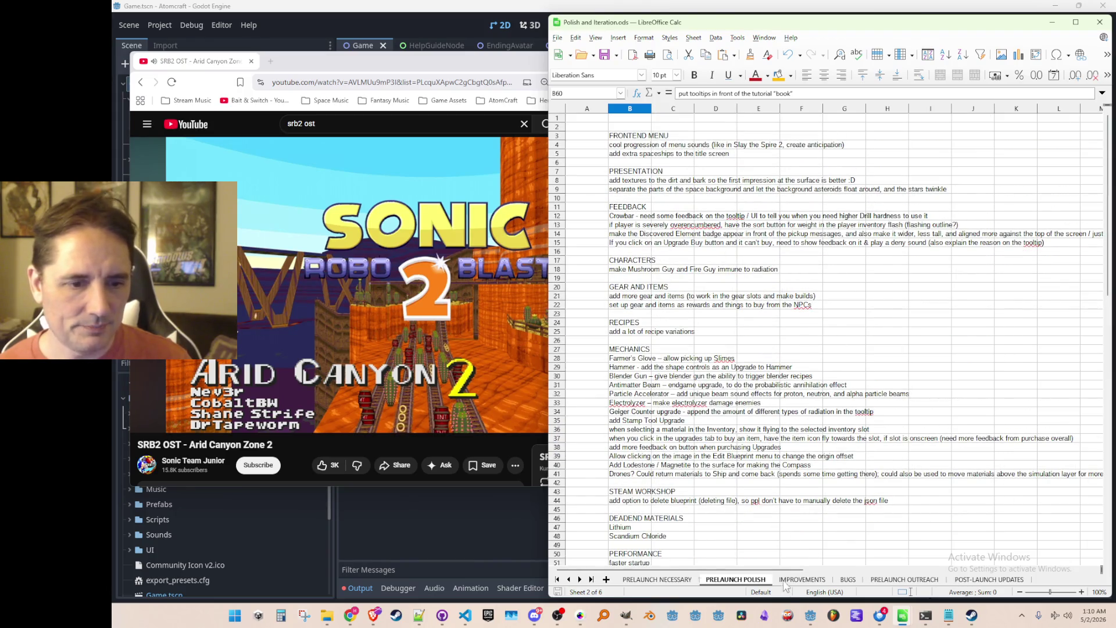
On the IMPROVEMENTS sheet, strike through the QoL tooltip-placement task in B17.
click(801, 579)
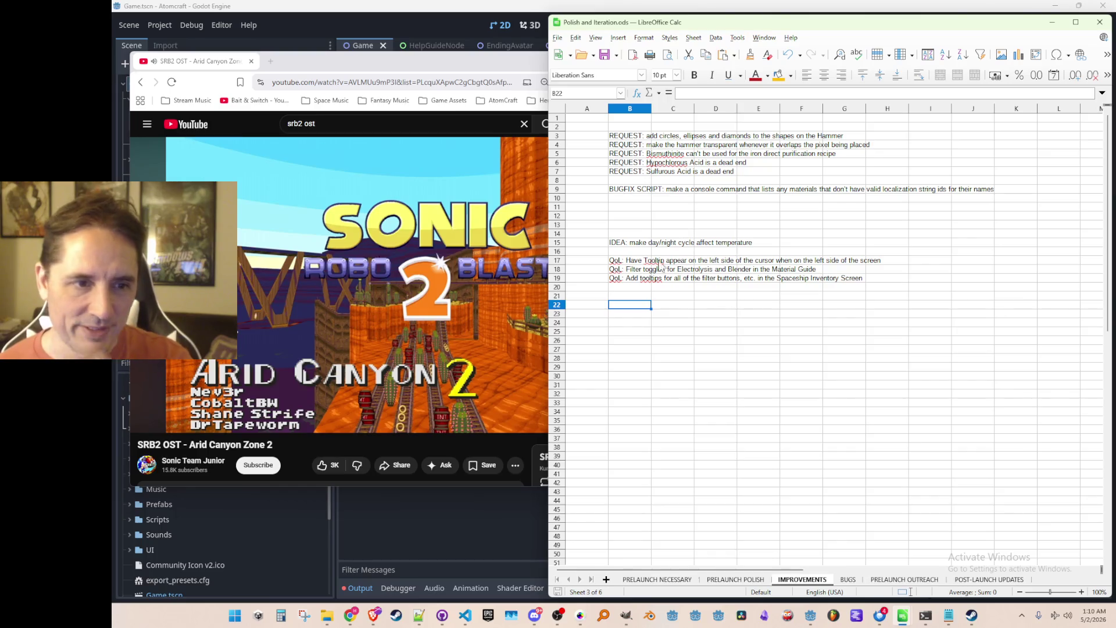
click(635, 263)
click(647, 38)
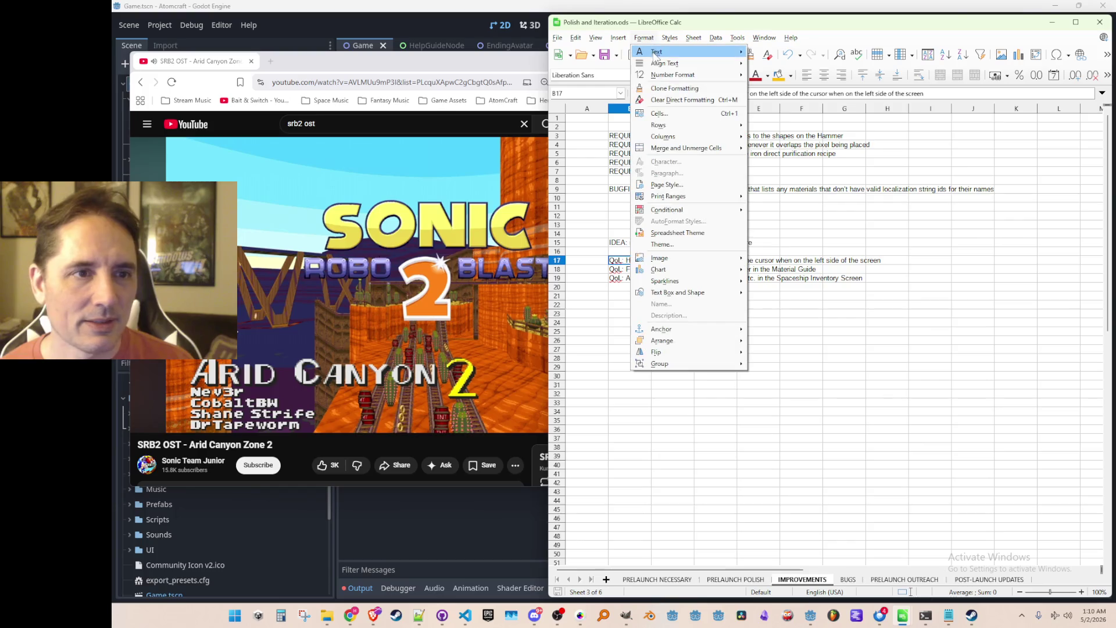
mouse_move(657, 53)
click(785, 100)
click(646, 279)
Strike through the filter-button tooltips task in B19.
click(636, 297)
click(638, 225)
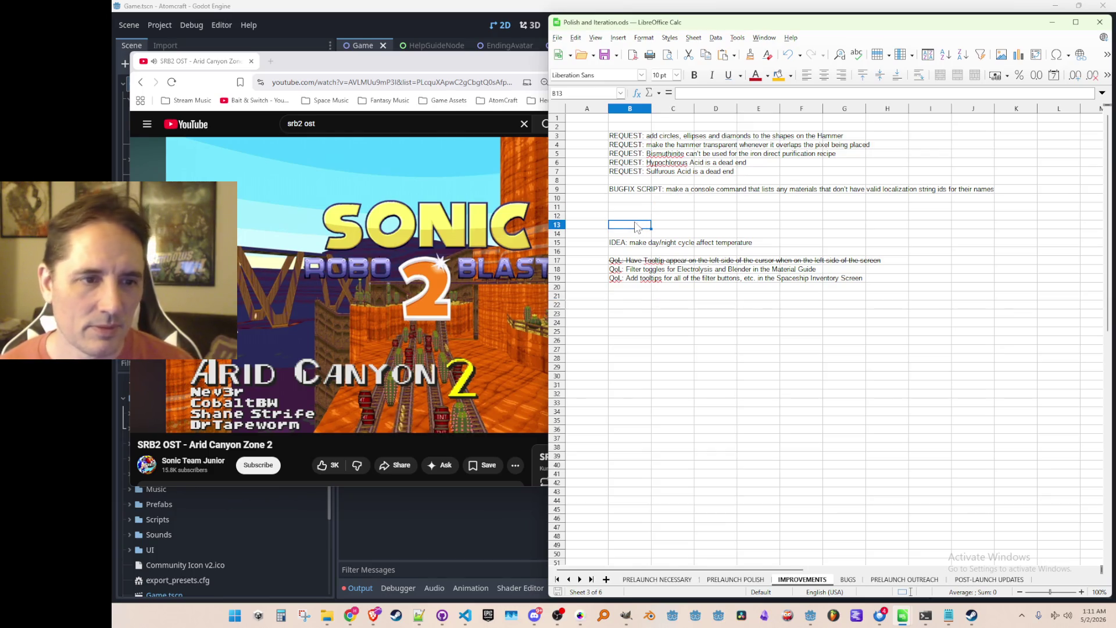
key(Up)
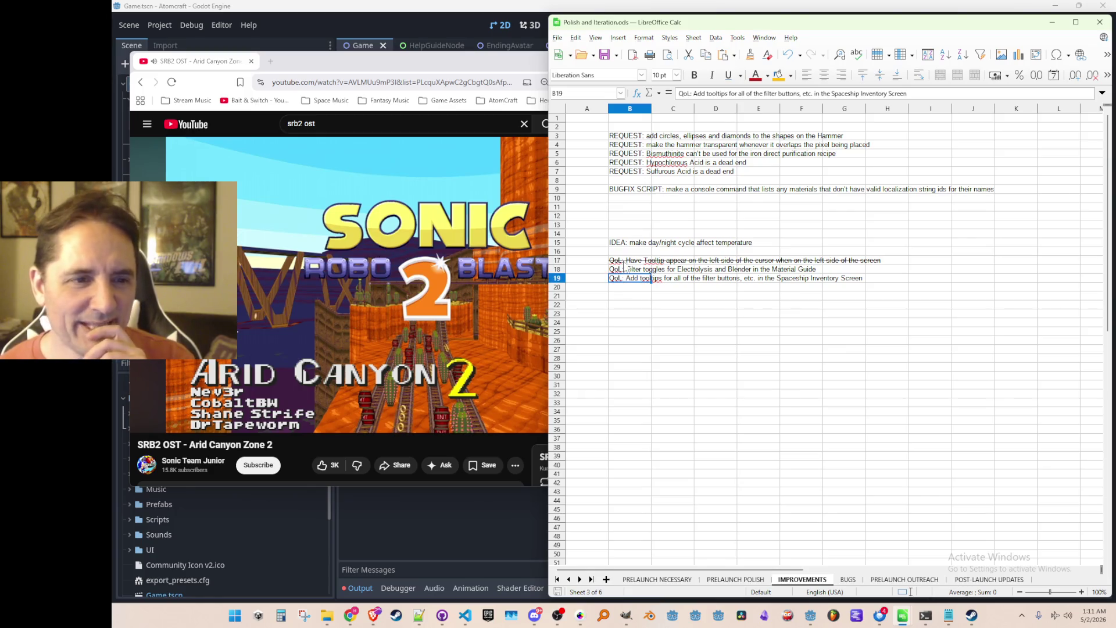
click(638, 42)
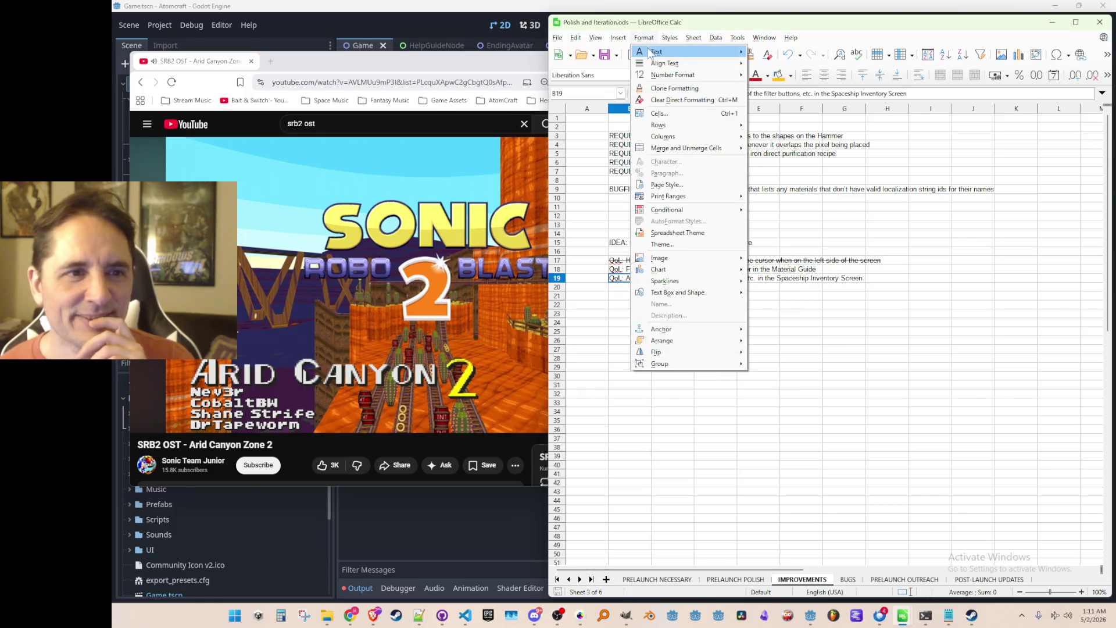
mouse_move(651, 55)
click(779, 100)
click(627, 218)
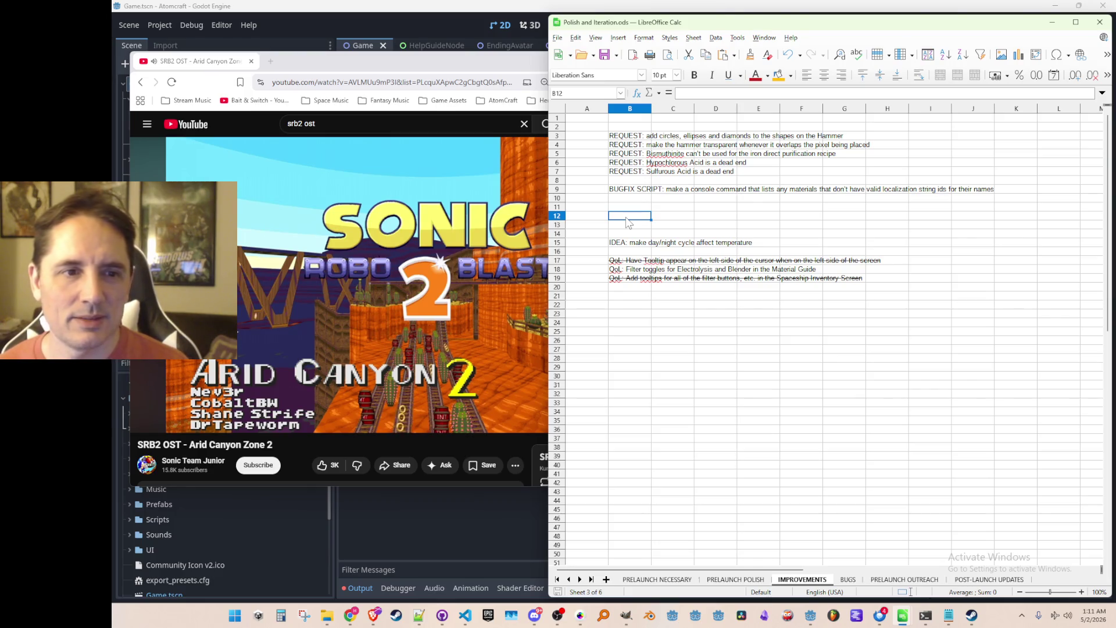
Look over the rows above, then switch to the BUGS sheet.
key(Up)
key(Up)
key(Up)
key(Down)
key(Down)
key(Down)
key(Down)
key(Down)
key(Down)
key(Up)
key(Up)
key(Up)
key(Up)
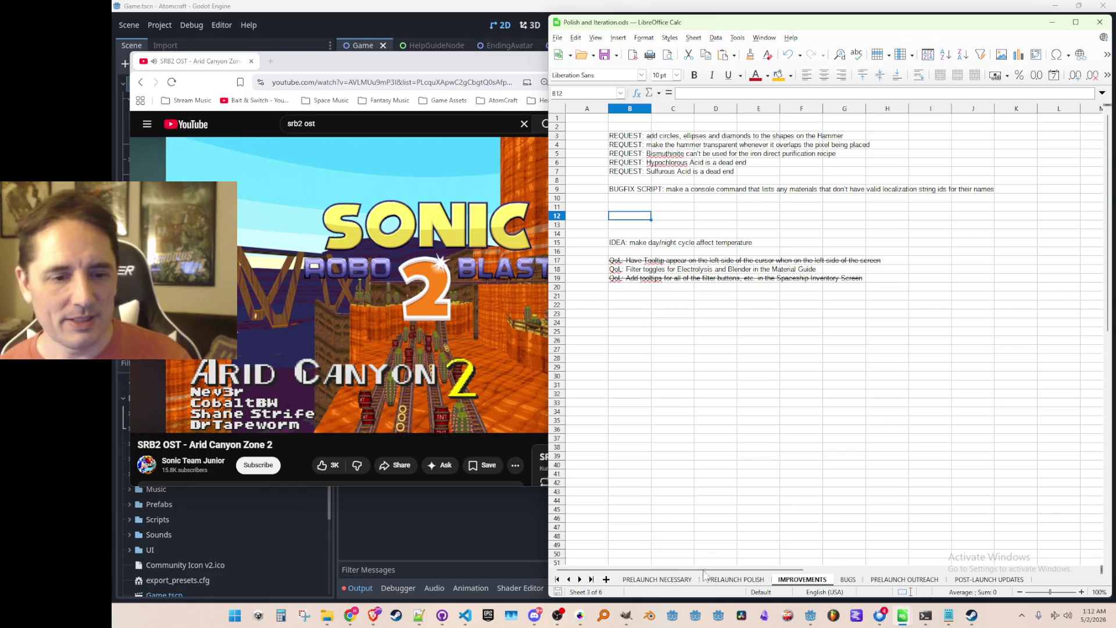
click(848, 580)
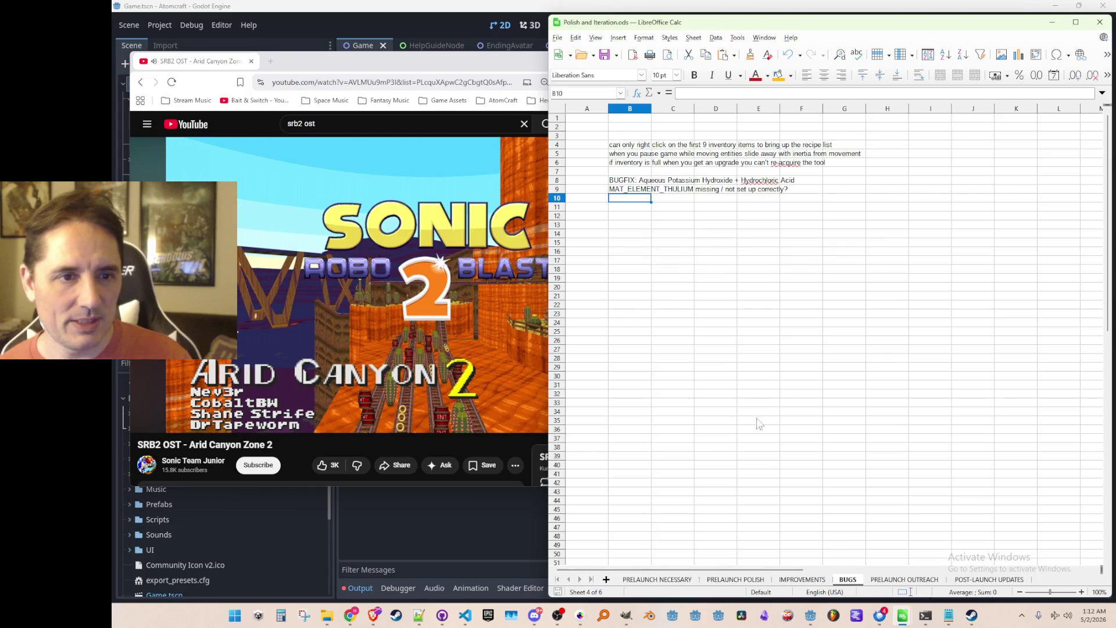
Strike through the Aqueous Potassium Hydroxide bugfix note in B8.
click(624, 181)
click(644, 39)
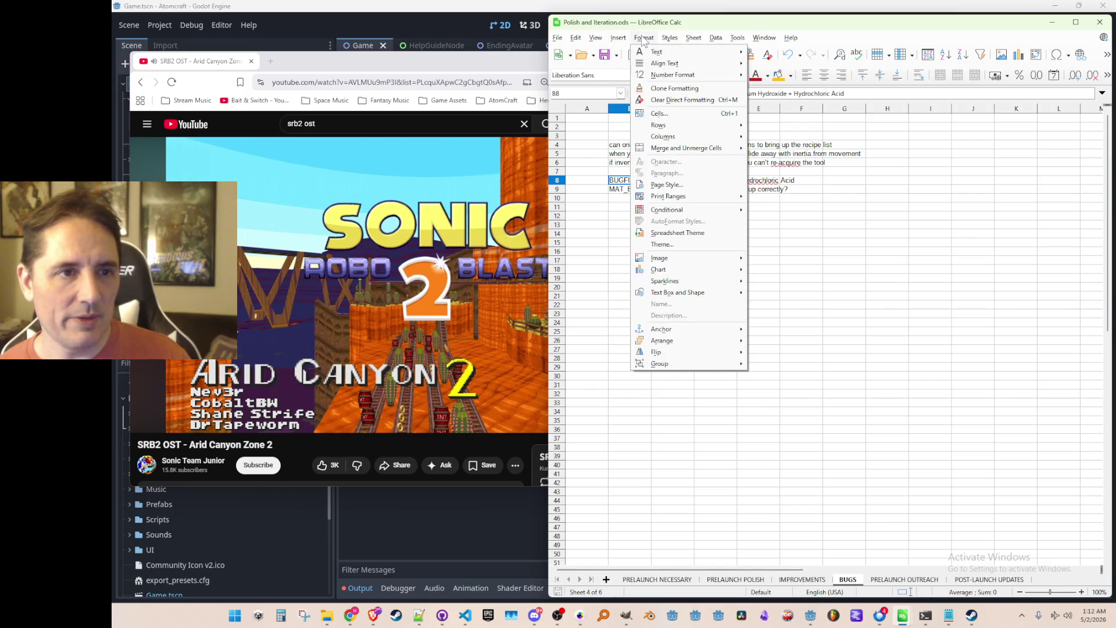
mouse_move(643, 51)
click(779, 99)
click(628, 199)
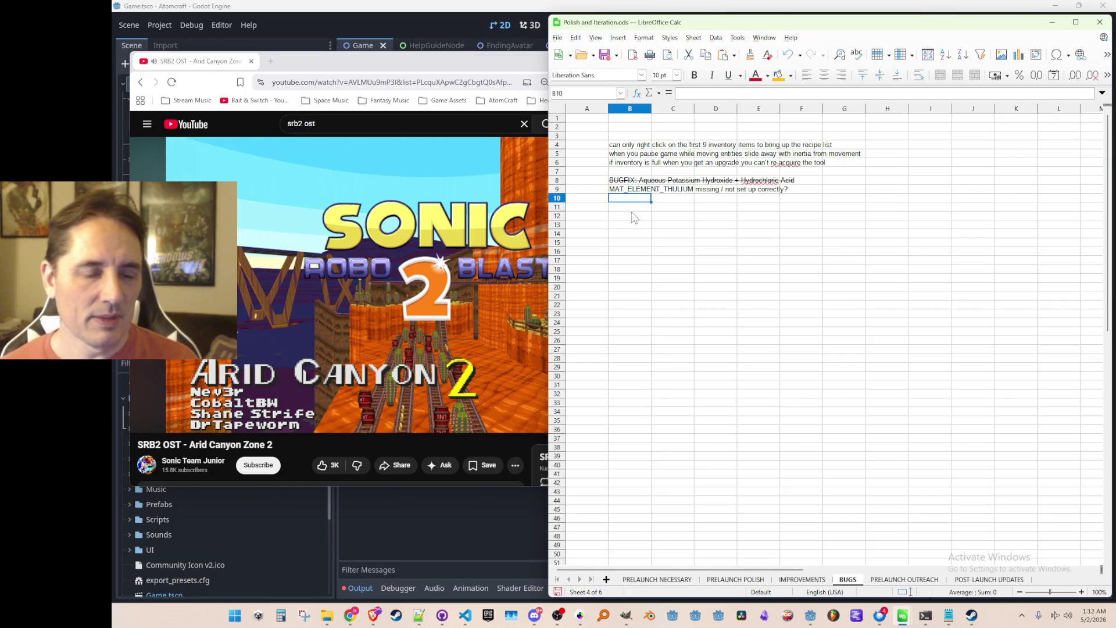
Strike through the right-click inventory note in B4 and the full-inventory upgrade note in B6.
click(645, 146)
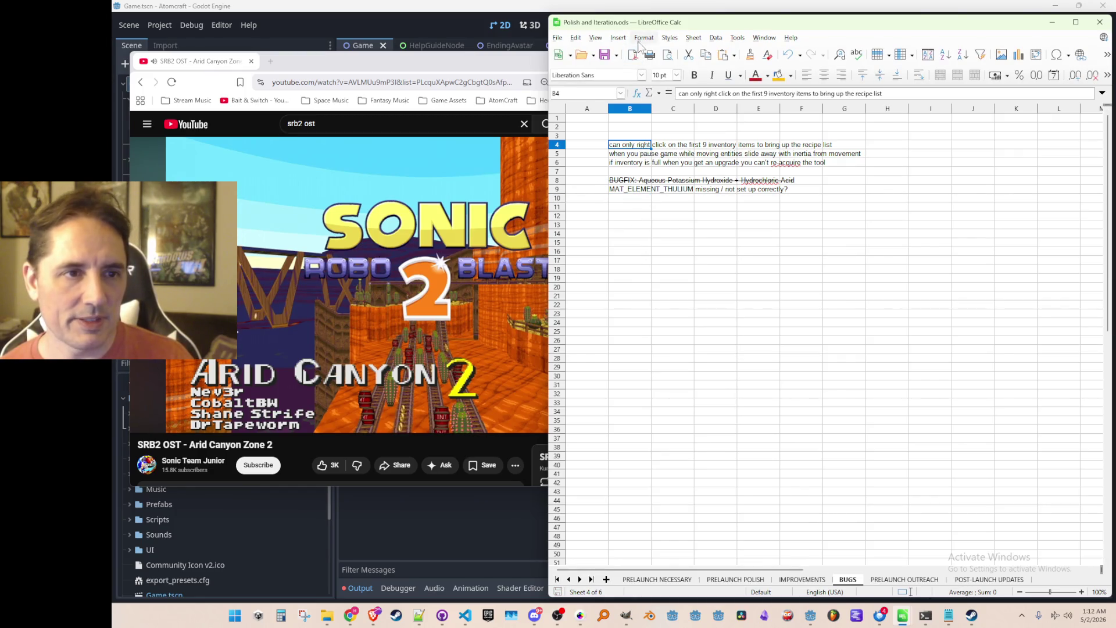
click(643, 38)
mouse_move(645, 52)
click(779, 98)
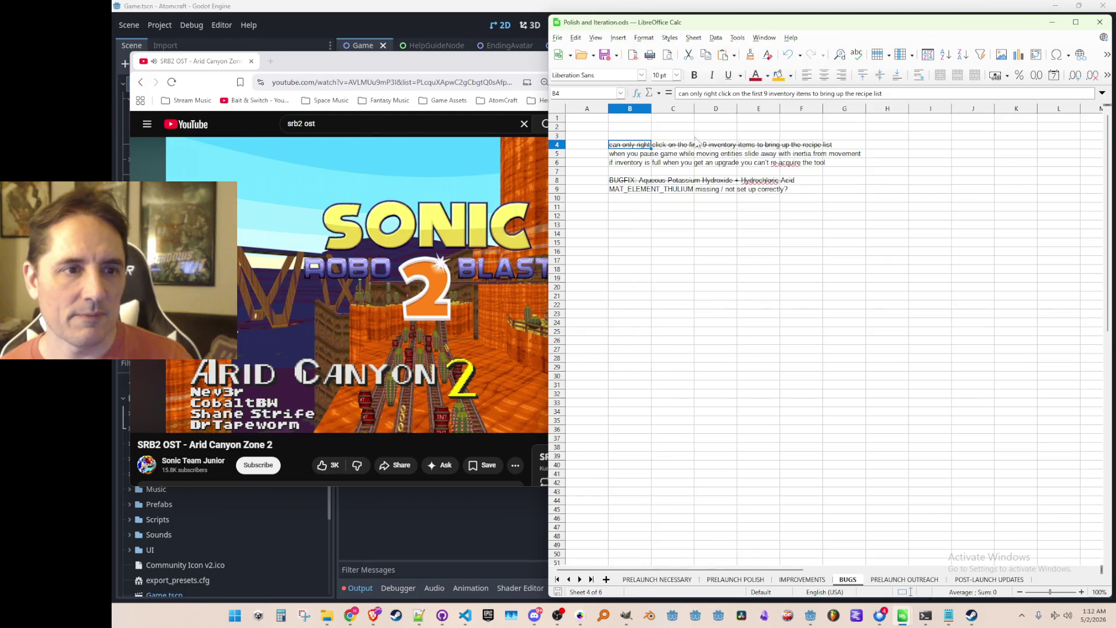
click(633, 217)
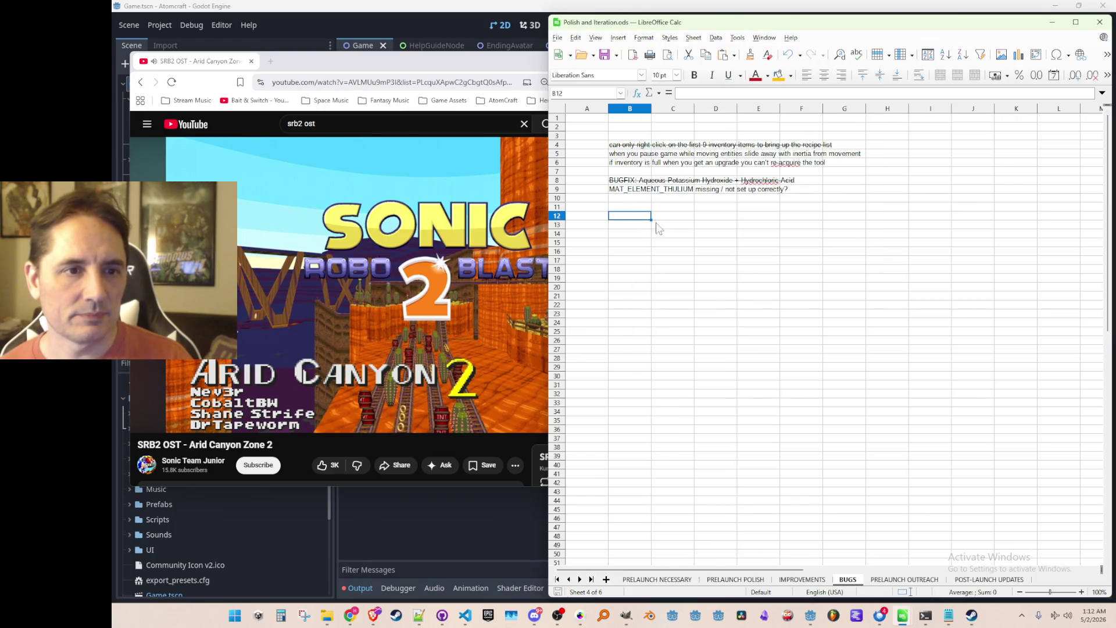
click(646, 165)
click(645, 39)
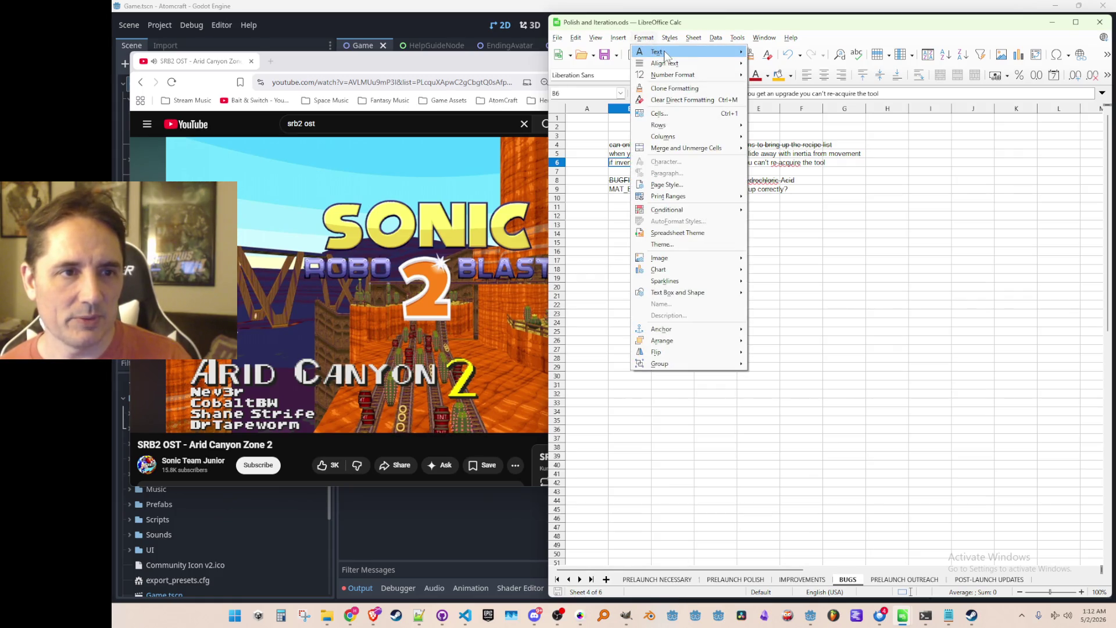
mouse_move(665, 56)
click(773, 98)
click(634, 225)
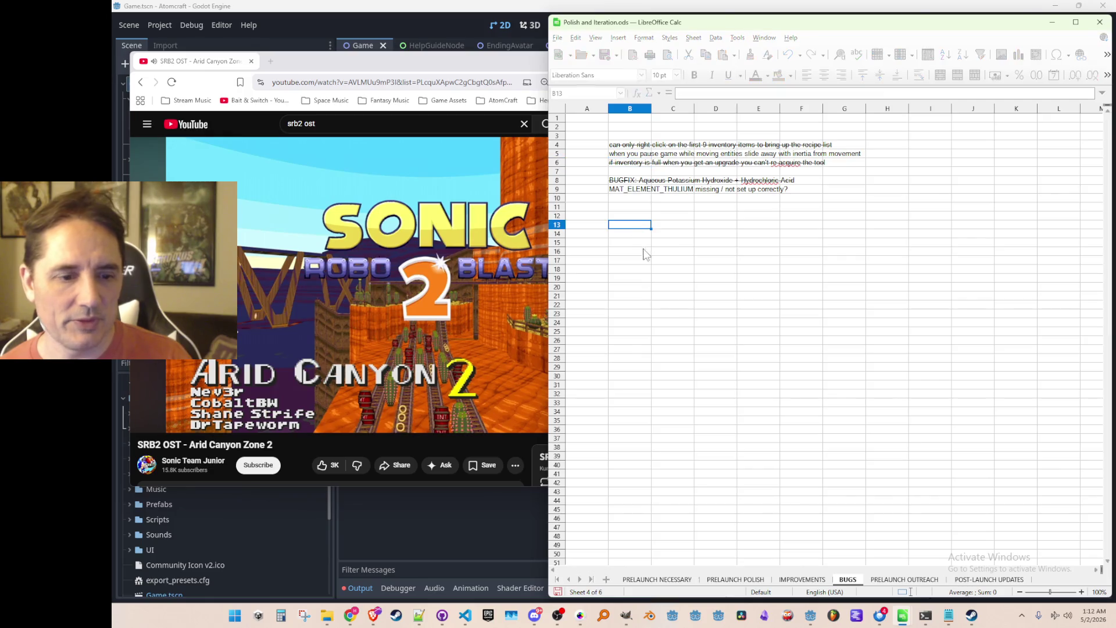
Look through the PRELAUNCH OUTREACH and POST-LAUNCH UPDATES sheets.
click(899, 580)
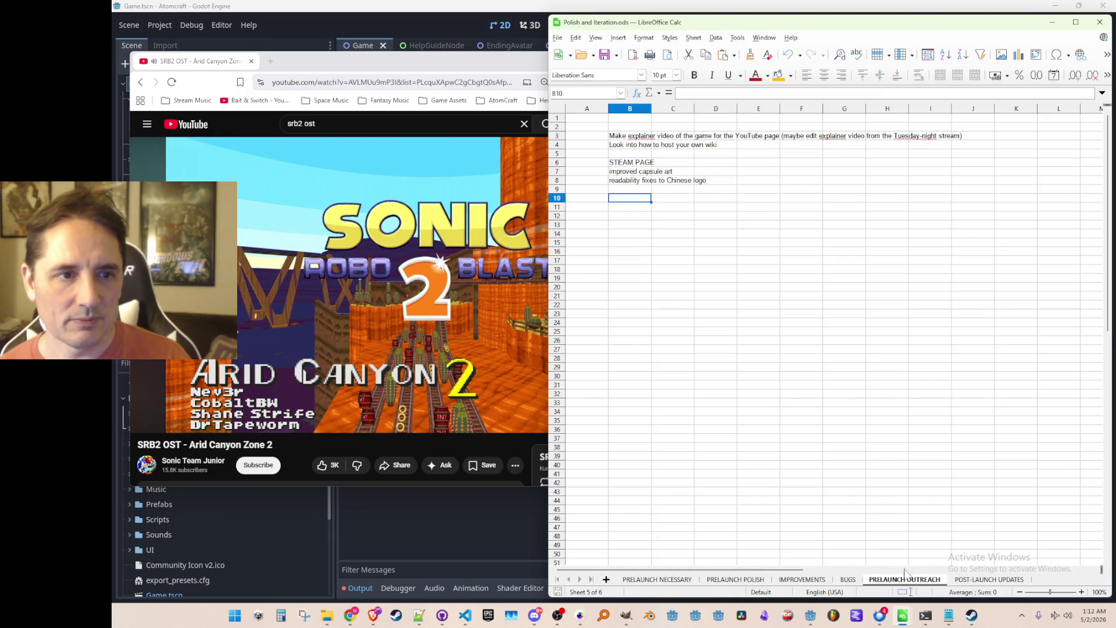
click(964, 581)
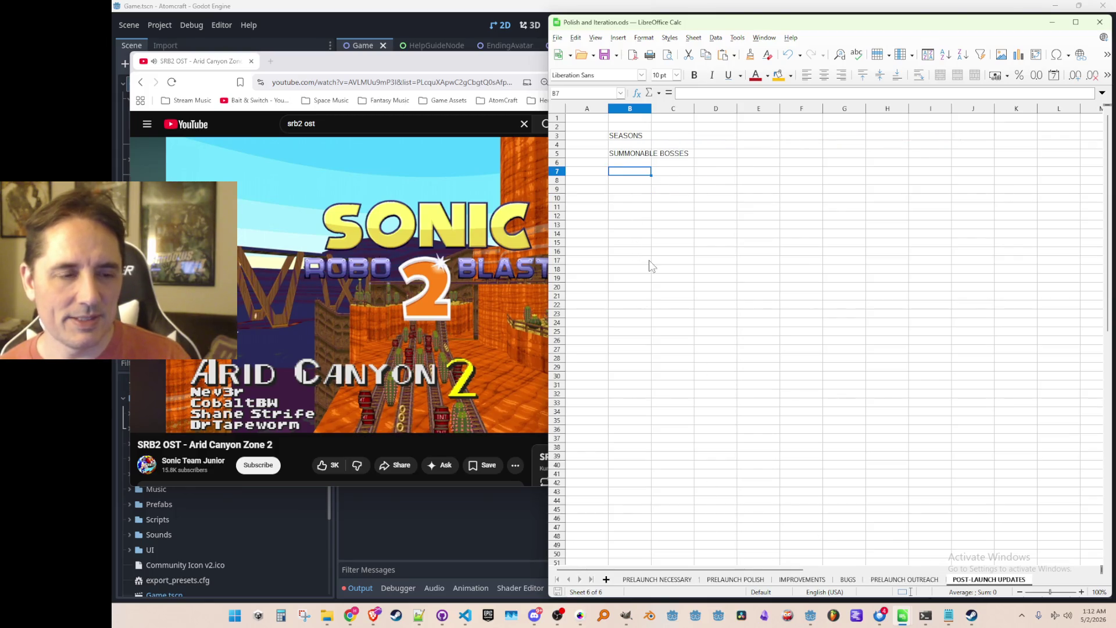
click(620, 189)
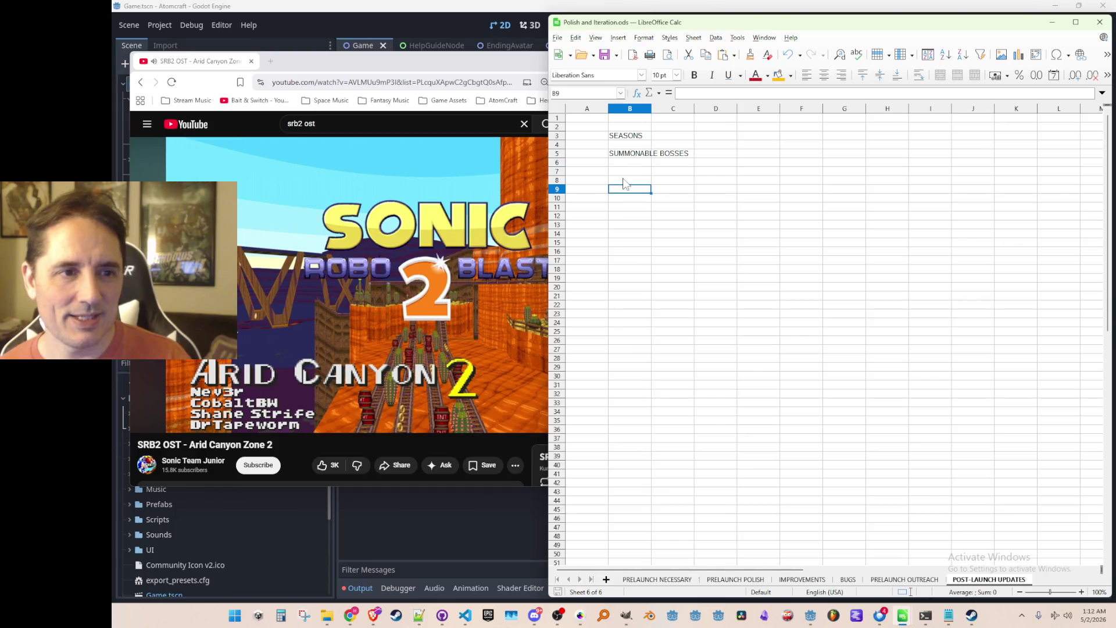
click(626, 174)
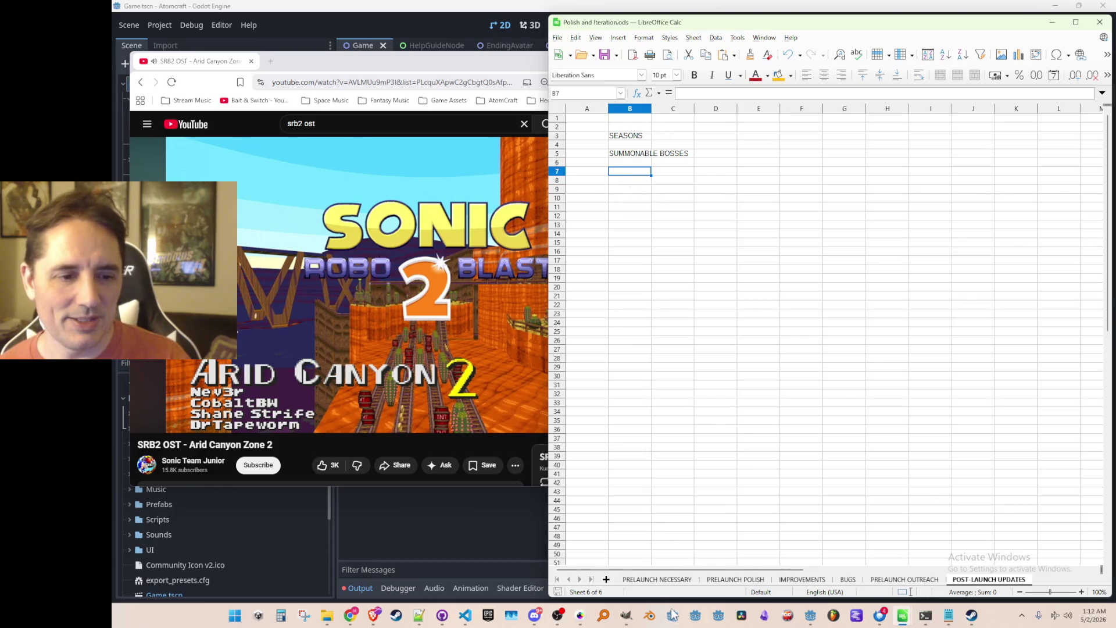
On PRELAUNCH NECESSARY, review the laser sounds task and the ending polish task below it.
click(655, 580)
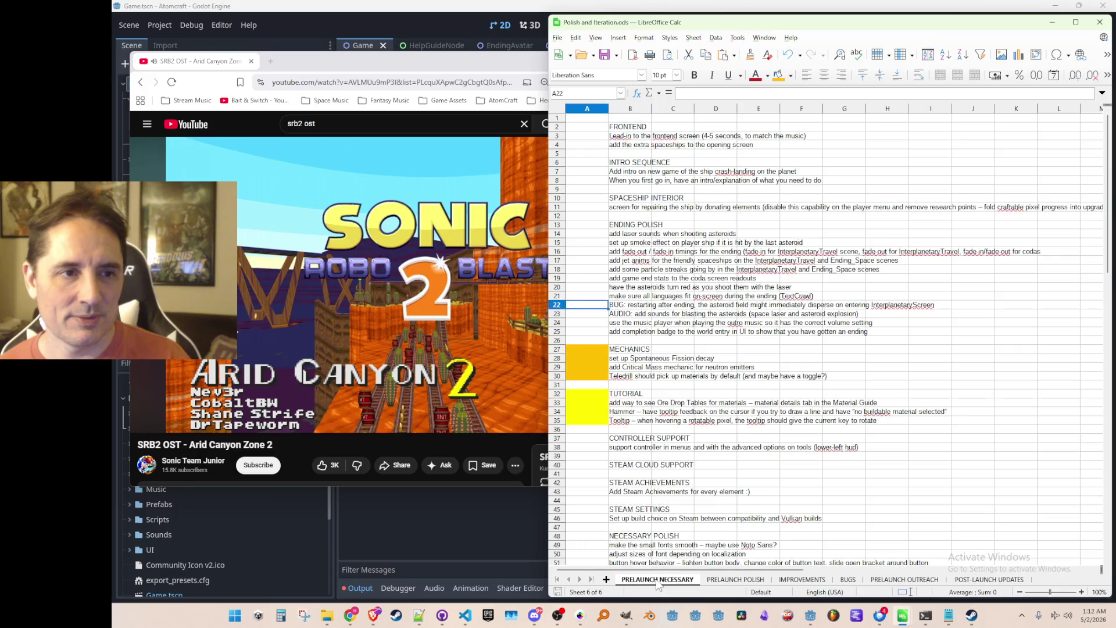
scroll(990, 371, down, 7)
scroll(924, 381, up, 7)
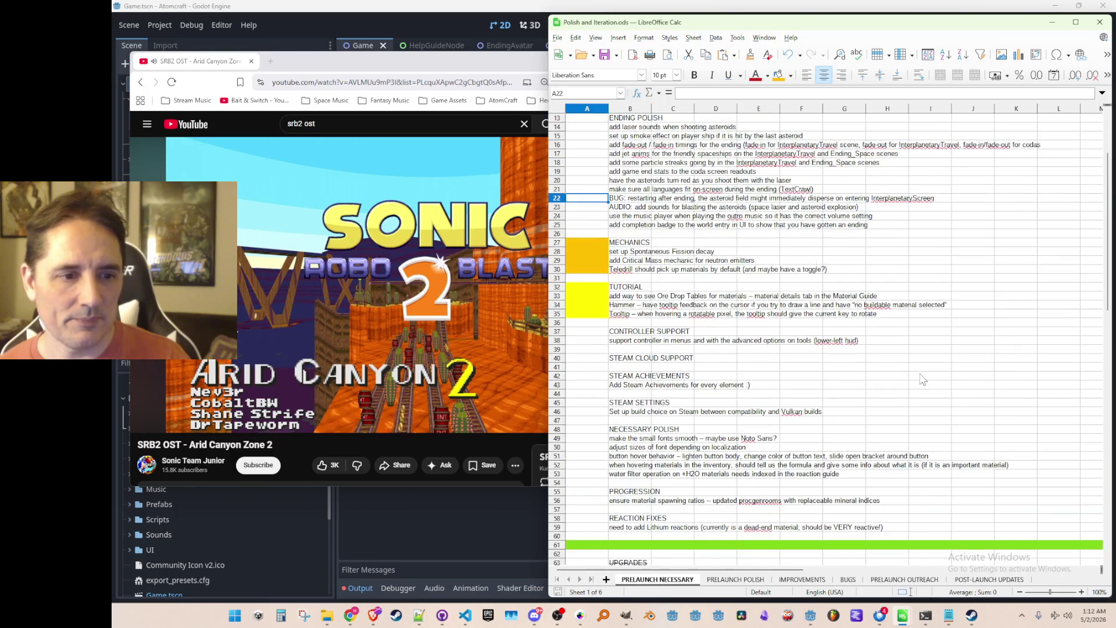
click(630, 234)
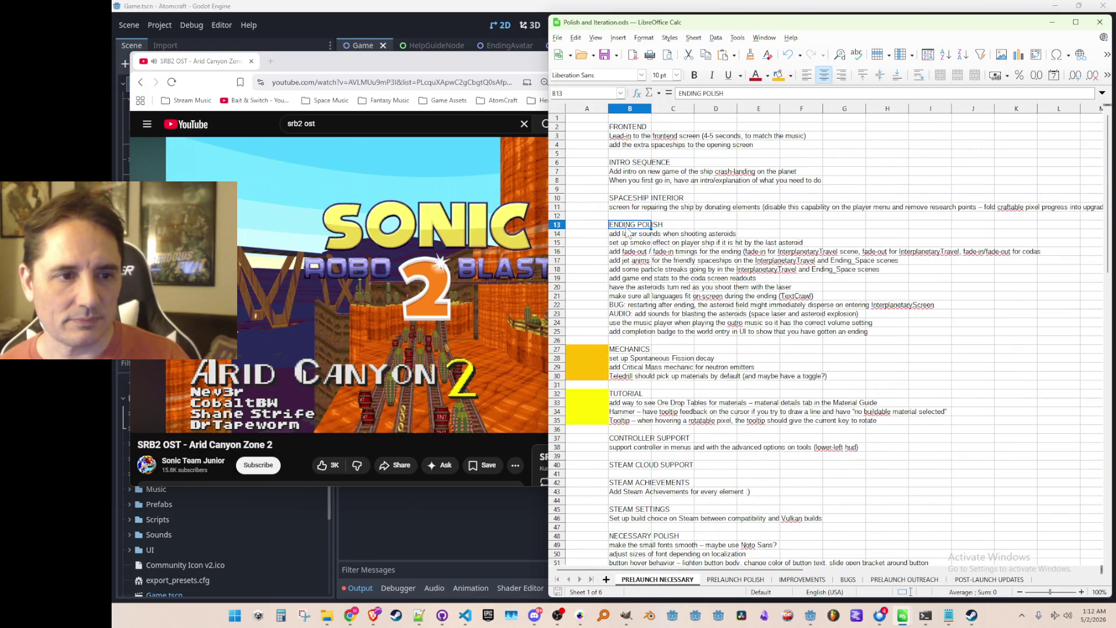
key(Down)
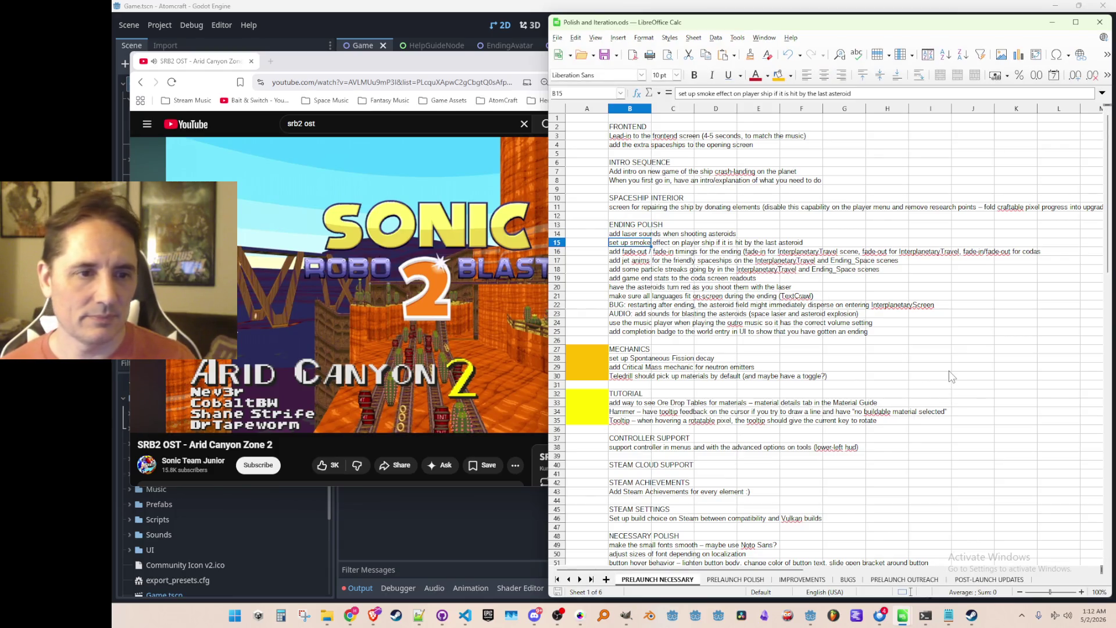
scroll(948, 366, down, 5)
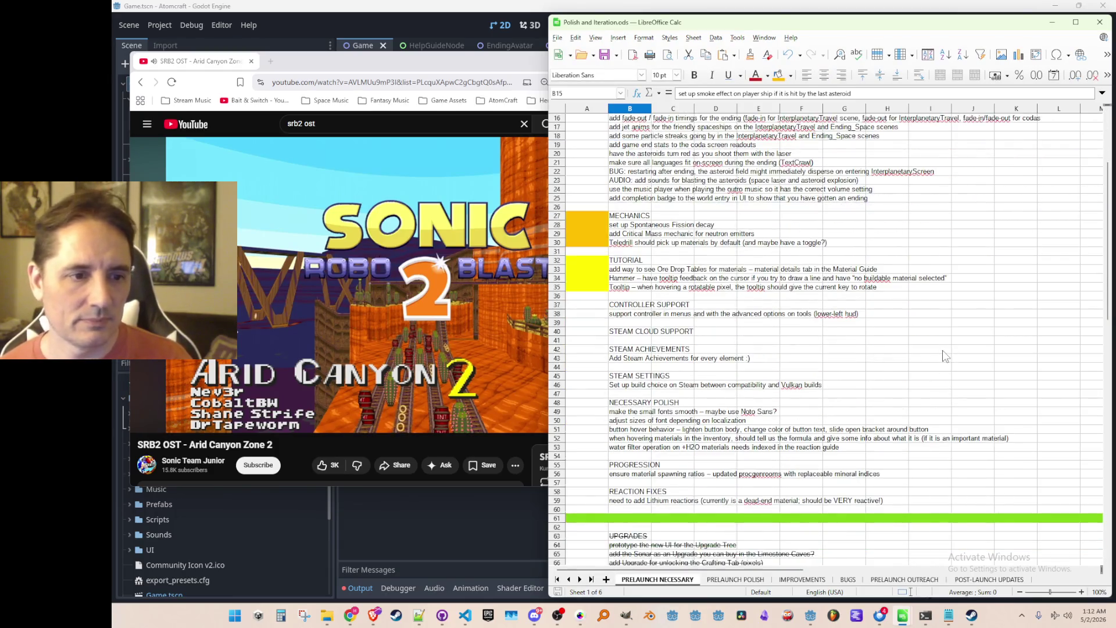
scroll(944, 350, up, 5)
scroll(936, 357, down, 6)
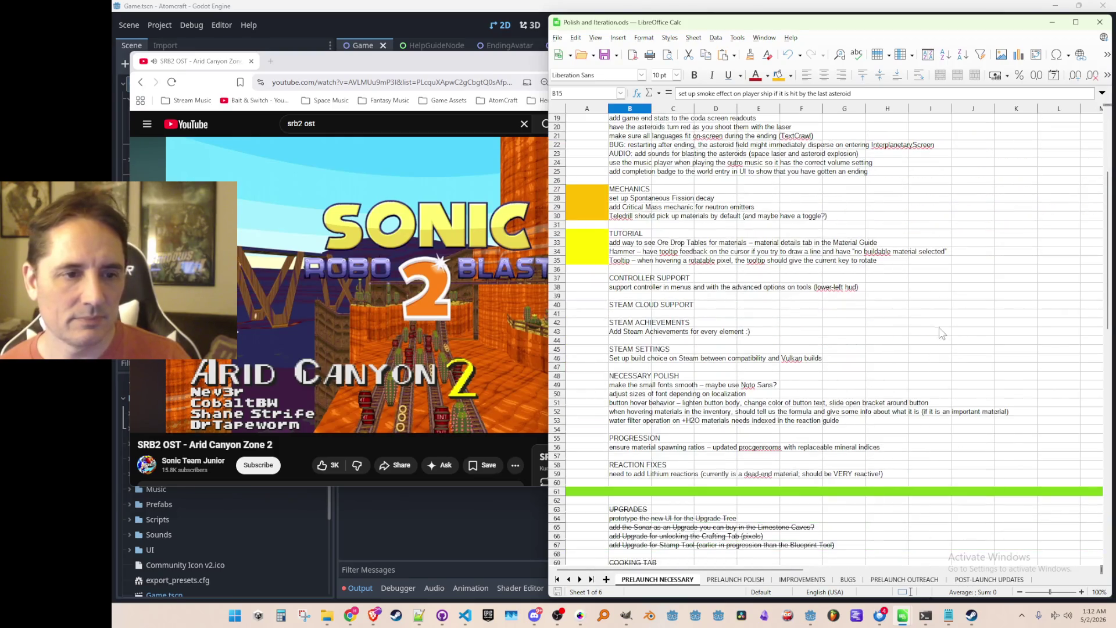
Select the controller support task in B38.
click(949, 288)
key(Left)
key(Left)
key(Left)
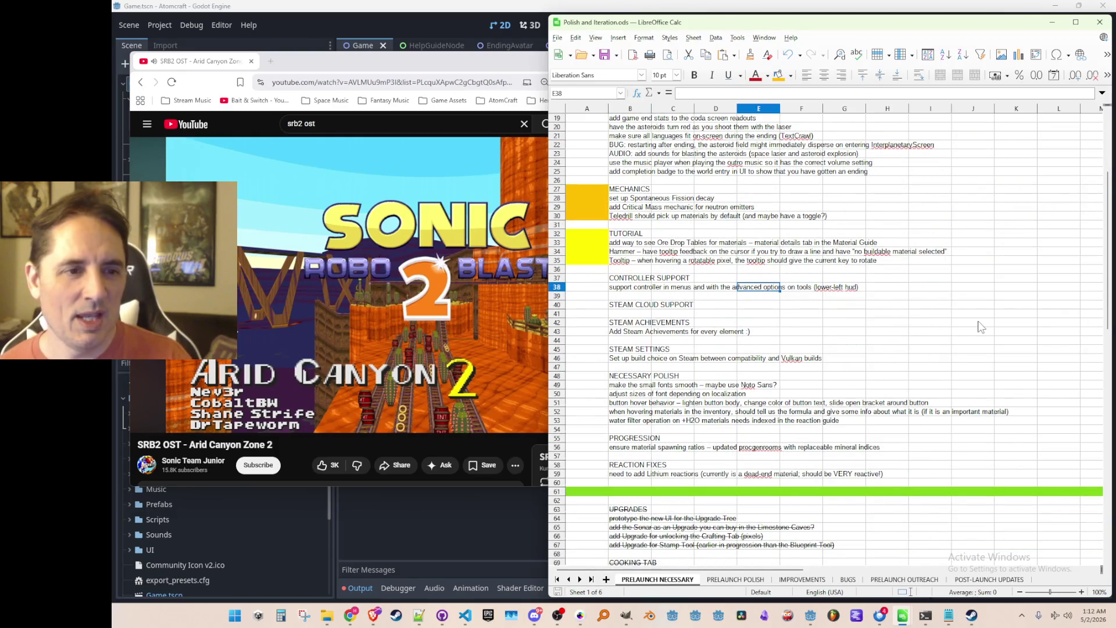
key(Left)
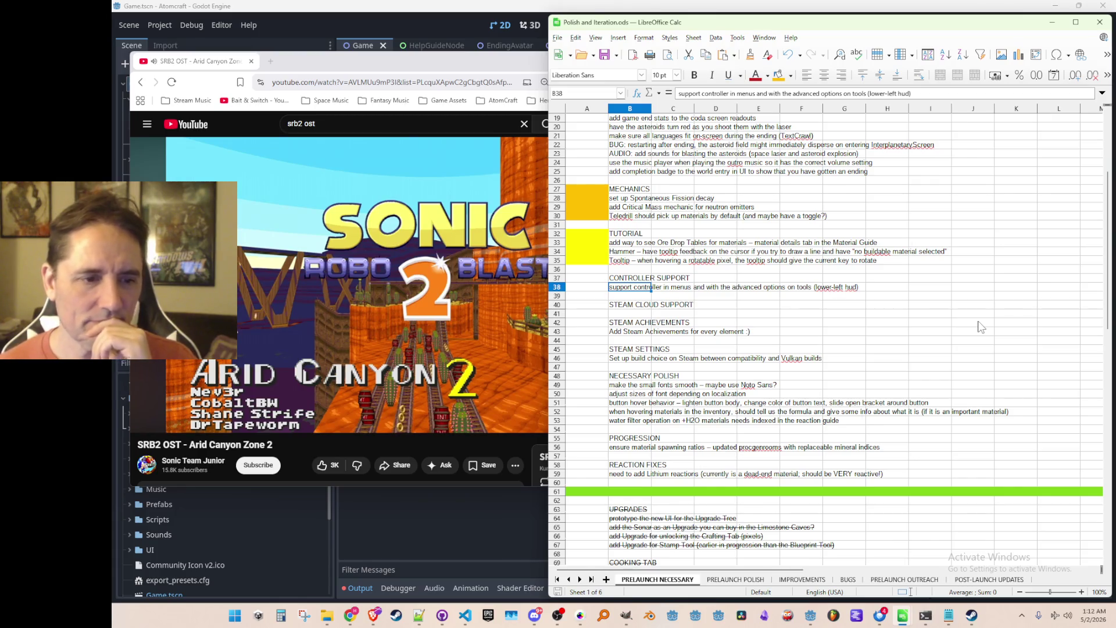
scroll(977, 326, up, 6)
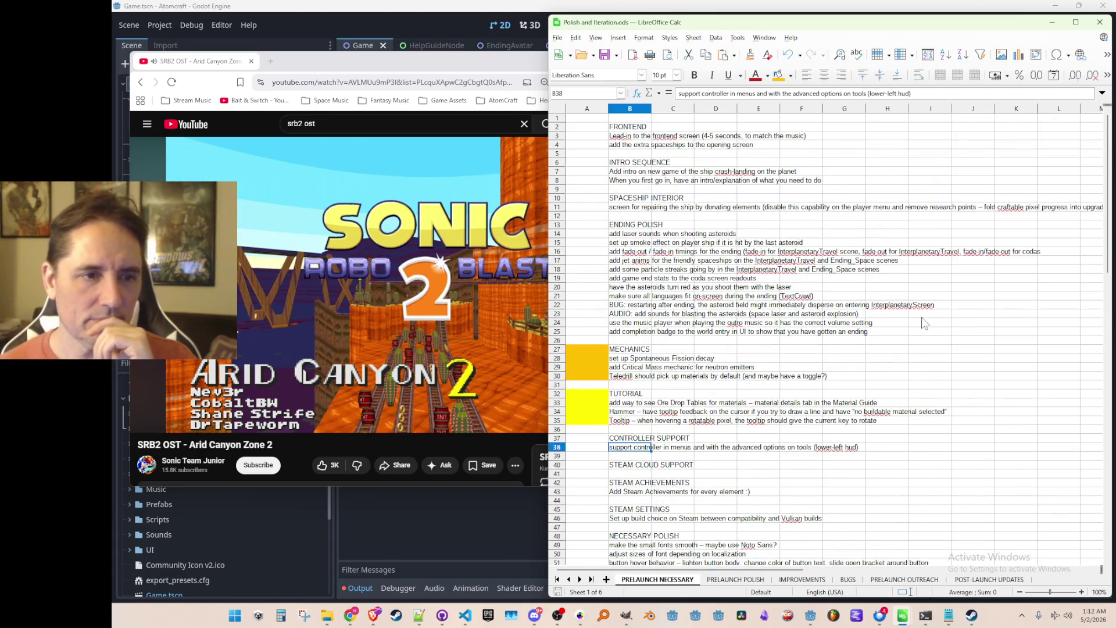
scroll(686, 158, down, 5)
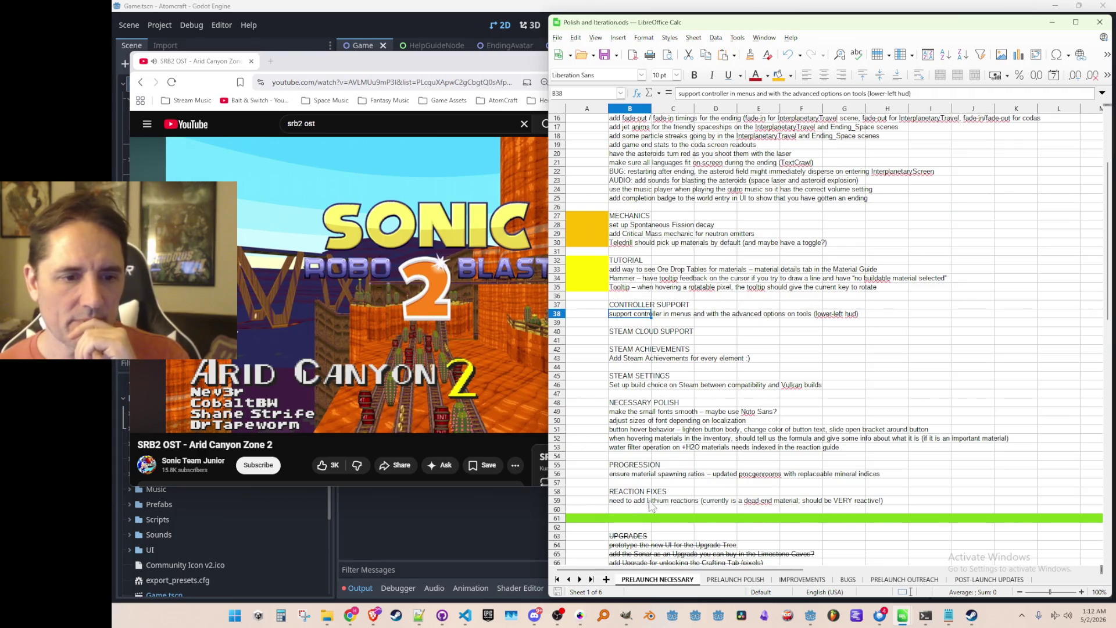
scroll(652, 506, up, 5)
click(712, 579)
On PRELAUNCH POLISH, delete the Lithium row and cut the Scandium Chloride entry.
scroll(703, 308, down, 5)
click(562, 394)
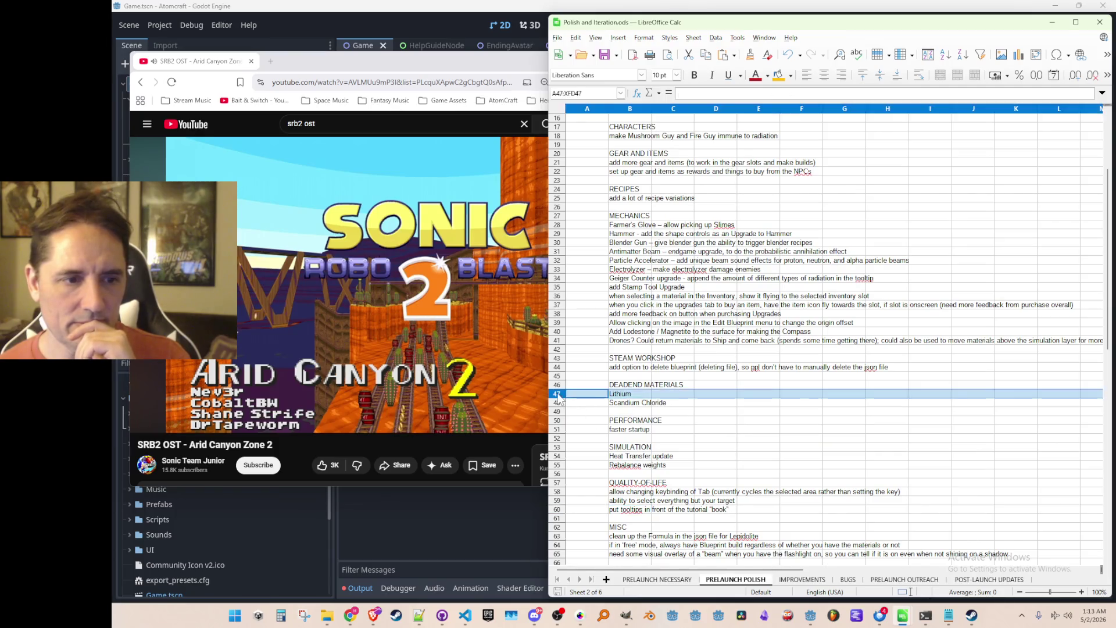
right_click(562, 395)
click(592, 467)
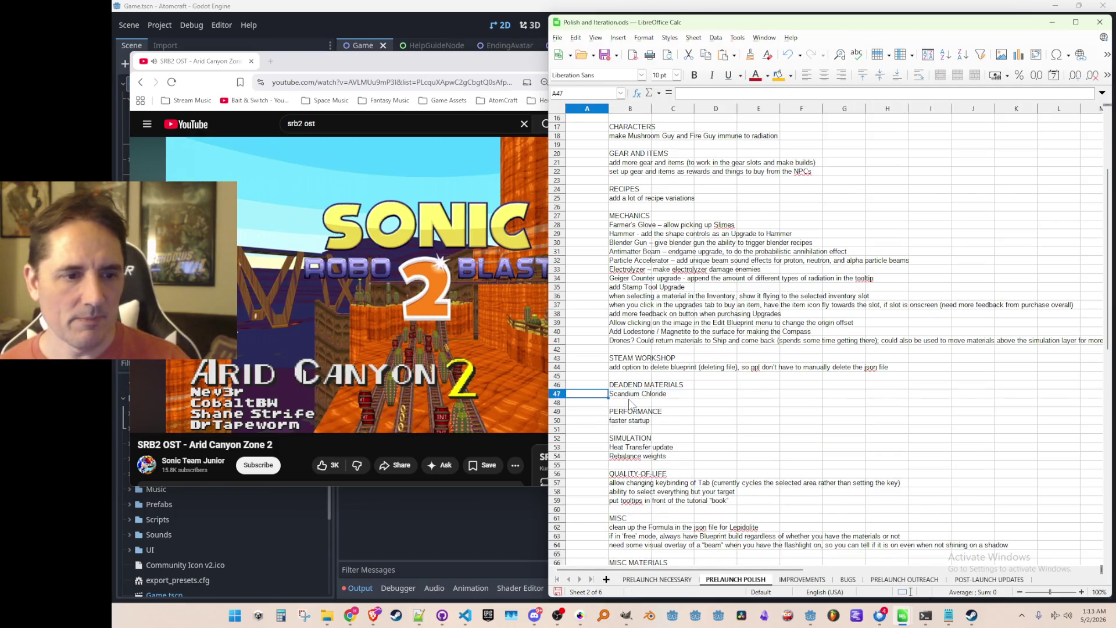
click(630, 394)
key(ctrl+x)
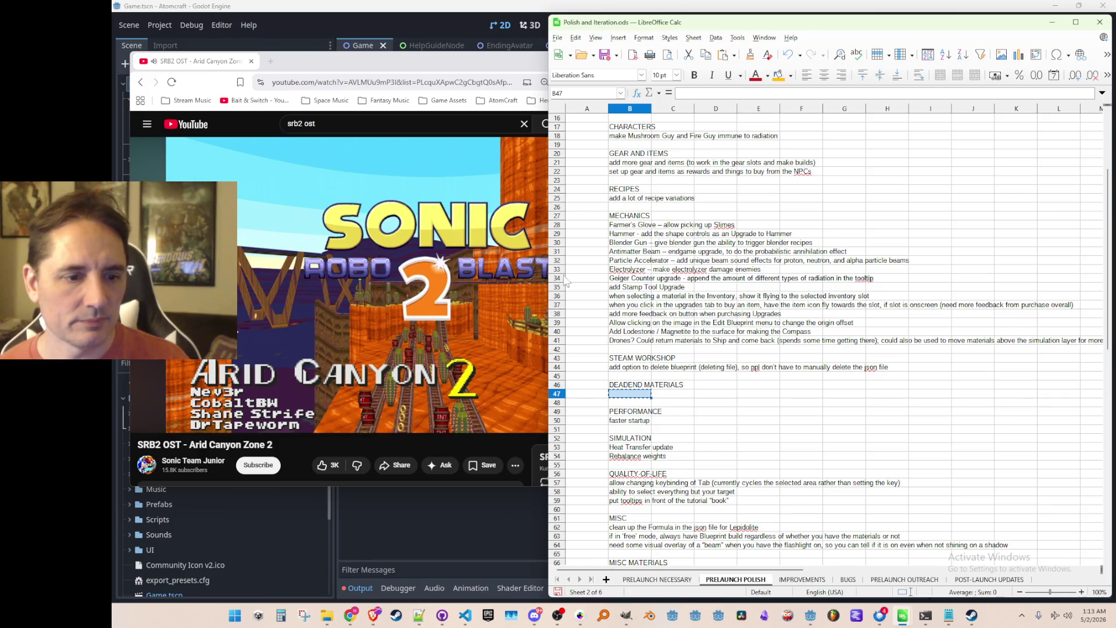
On PRELAUNCH NECESSARY, insert a row below row 59 and paste Scandium Chloride there.
click(642, 580)
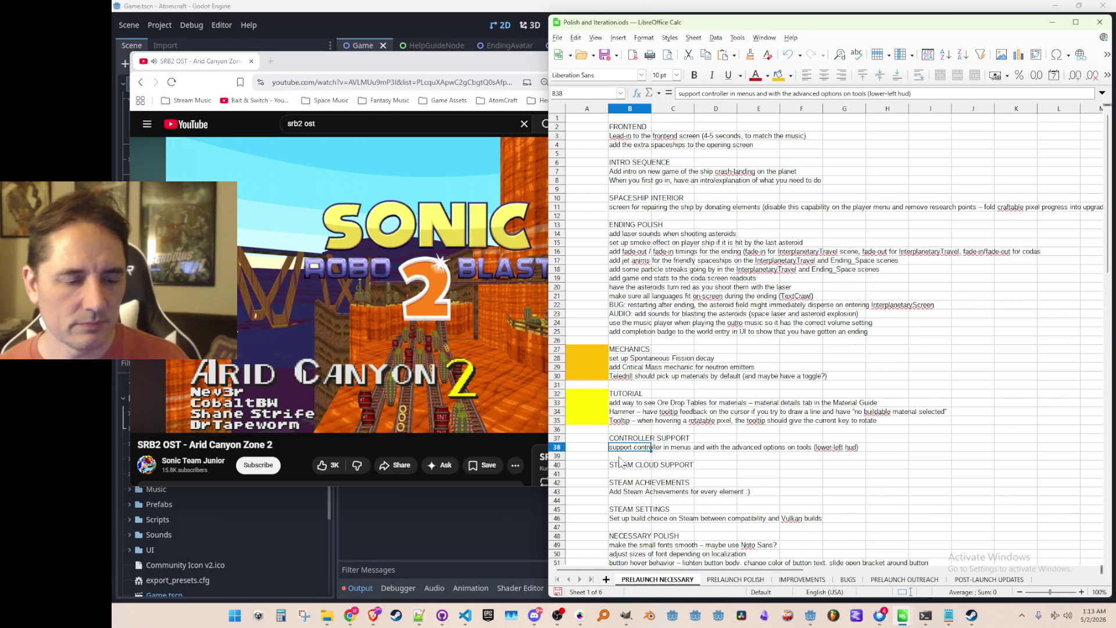
scroll(622, 459, down, 7)
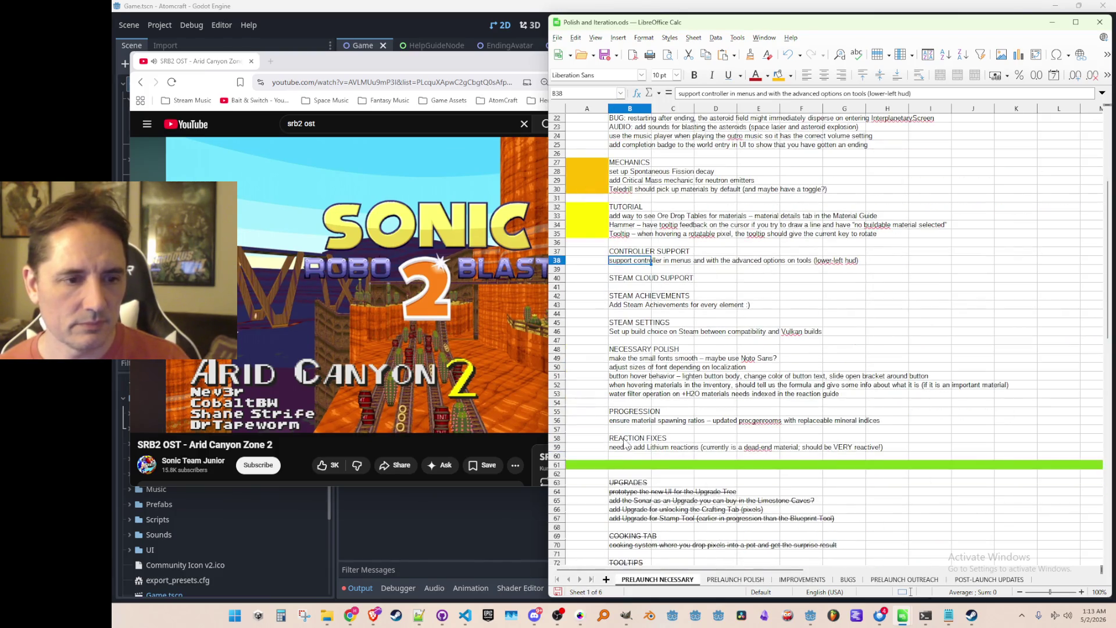
right_click(559, 447)
click(609, 329)
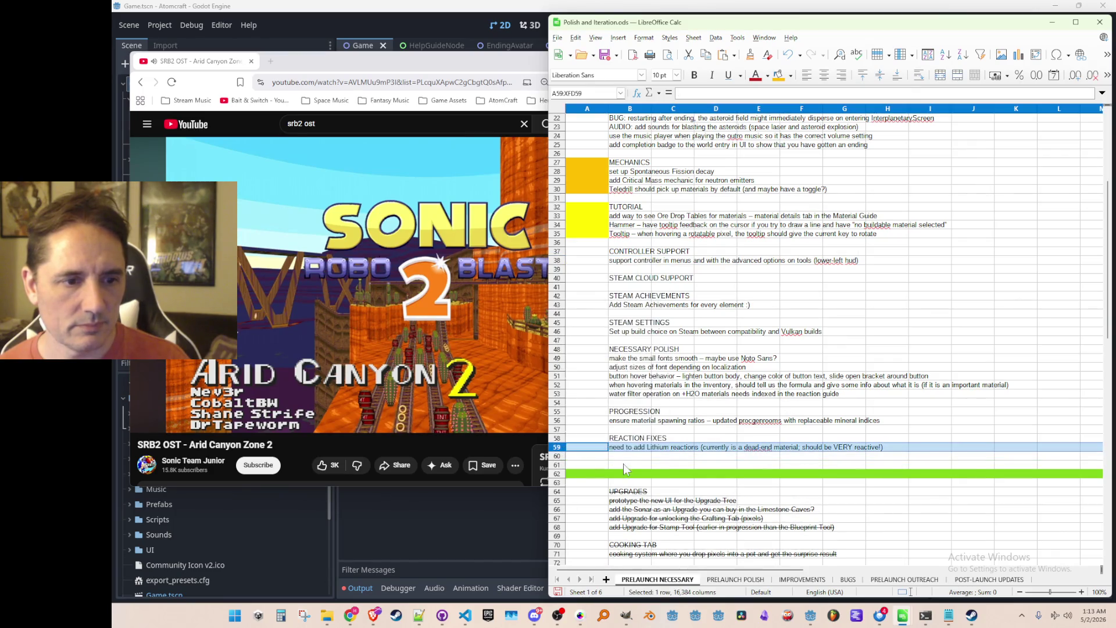
click(628, 457)
key(ctrl+v)
Add the note 'dead end atm' to the start of the Scandium Chloride entry.
key(Up)
key(Up)
key(Up)
click(631, 457)
double_click(632, 457)
key(Home)
text(dead end atm)
key(Return)
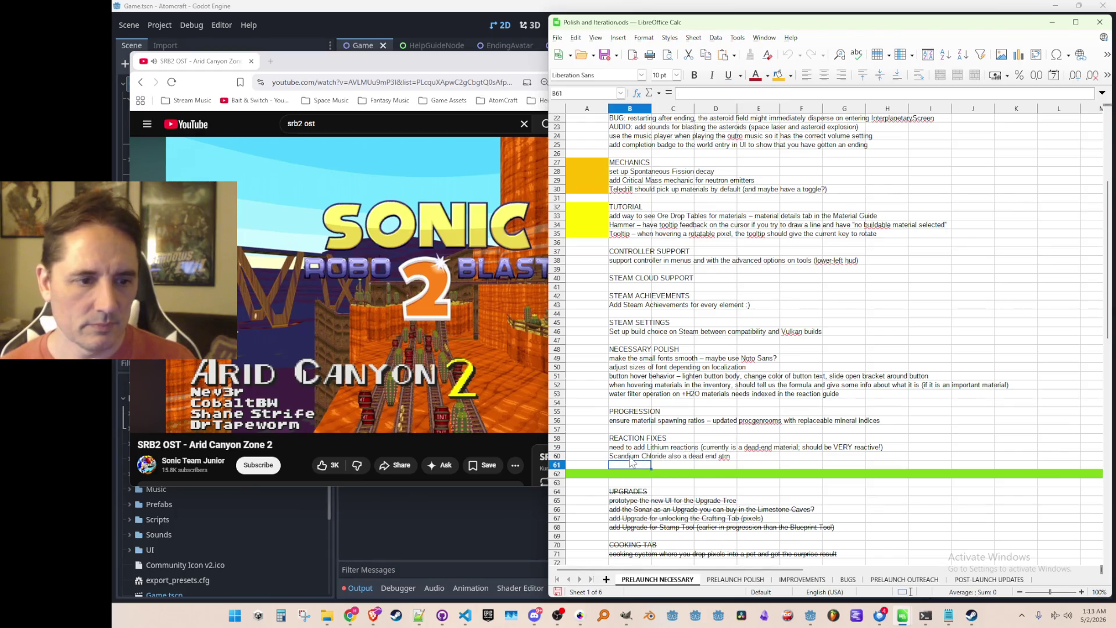
Delete rows 45–47, the emptied DEADEND MATERIALS section, from PRELAUNCH POLISH.
click(718, 572)
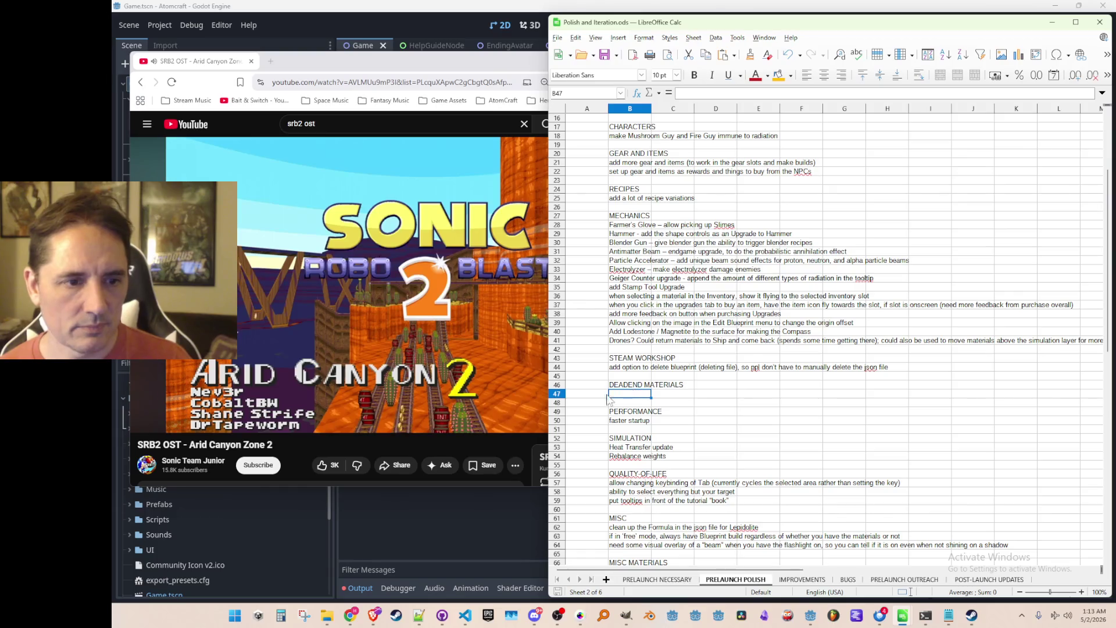
click(558, 376)
shift+click(557, 393)
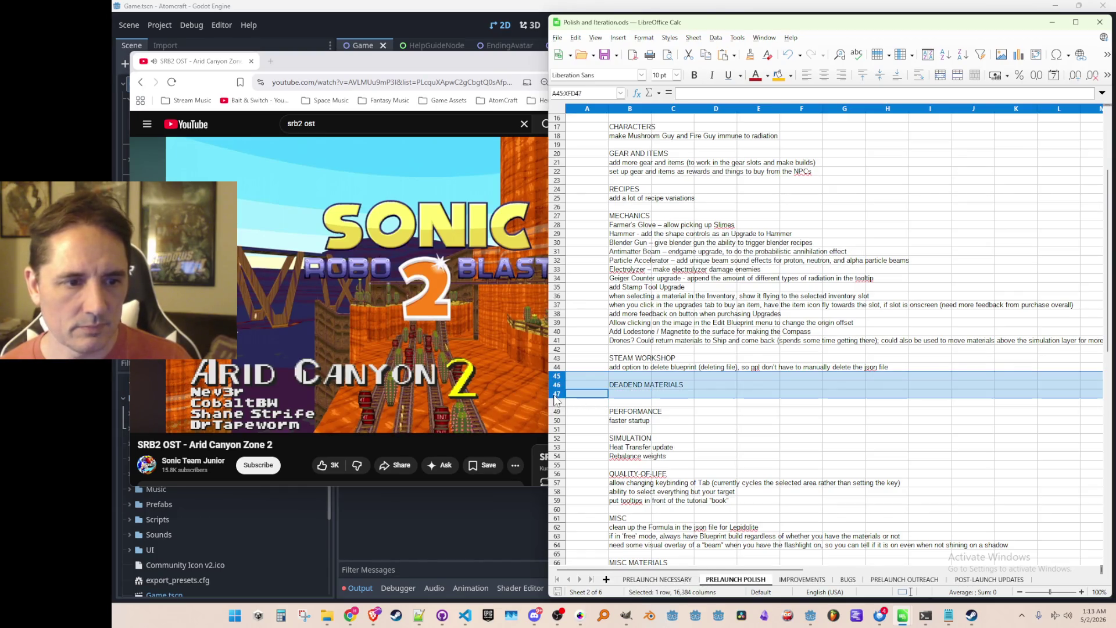
right_click(557, 395)
click(605, 474)
click(632, 359)
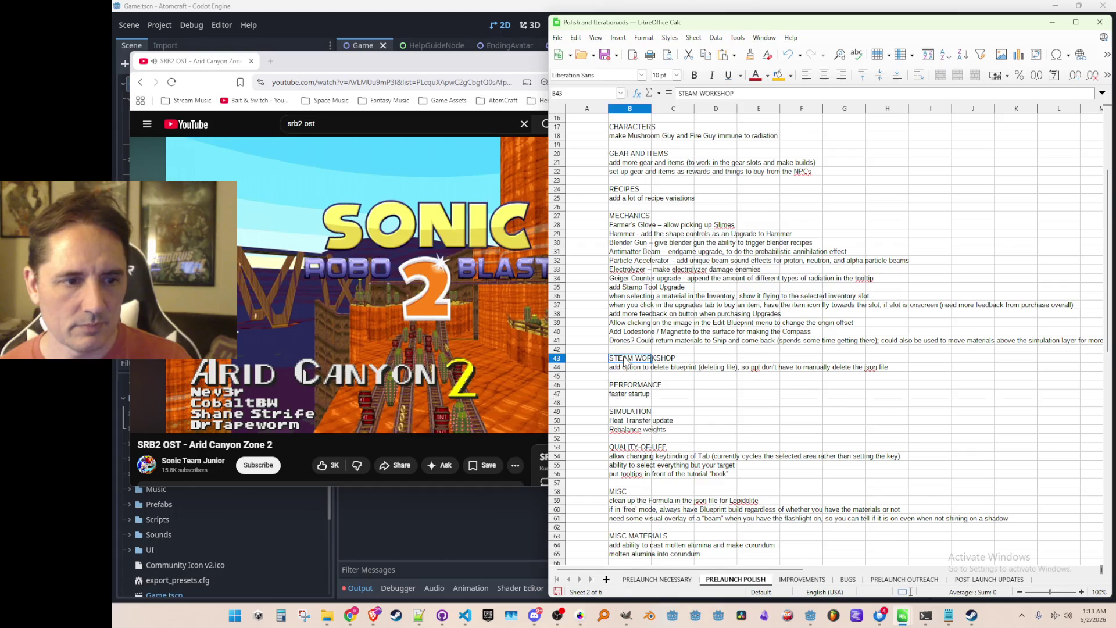
scroll(633, 363, down, 6)
scroll(632, 363, up, 11)
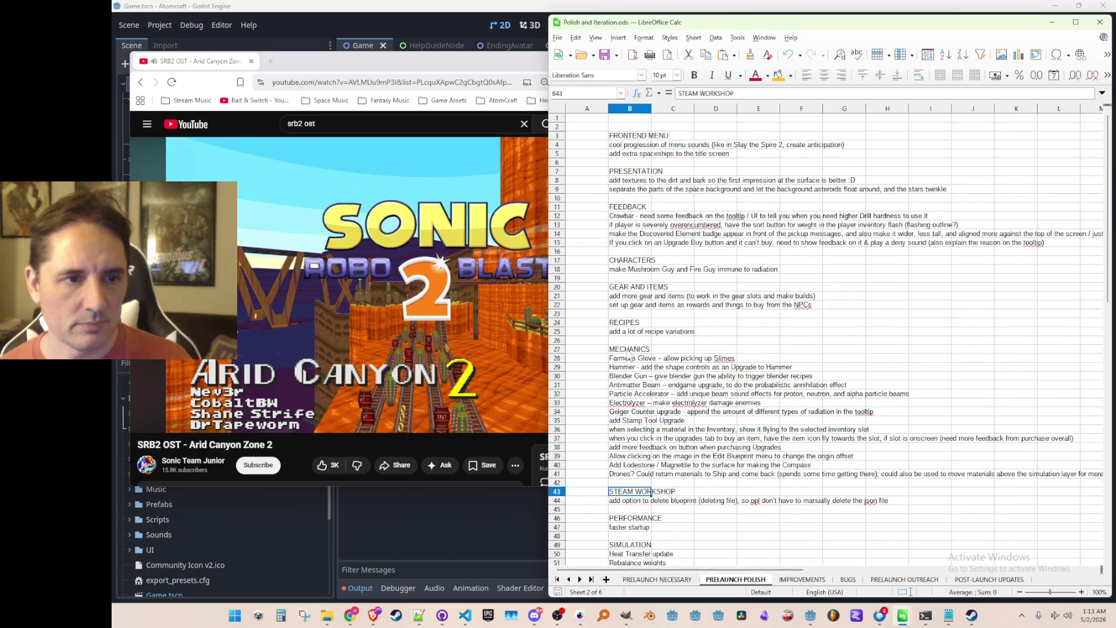
click(642, 580)
scroll(686, 407, down, 4)
scroll(715, 360, up, 6)
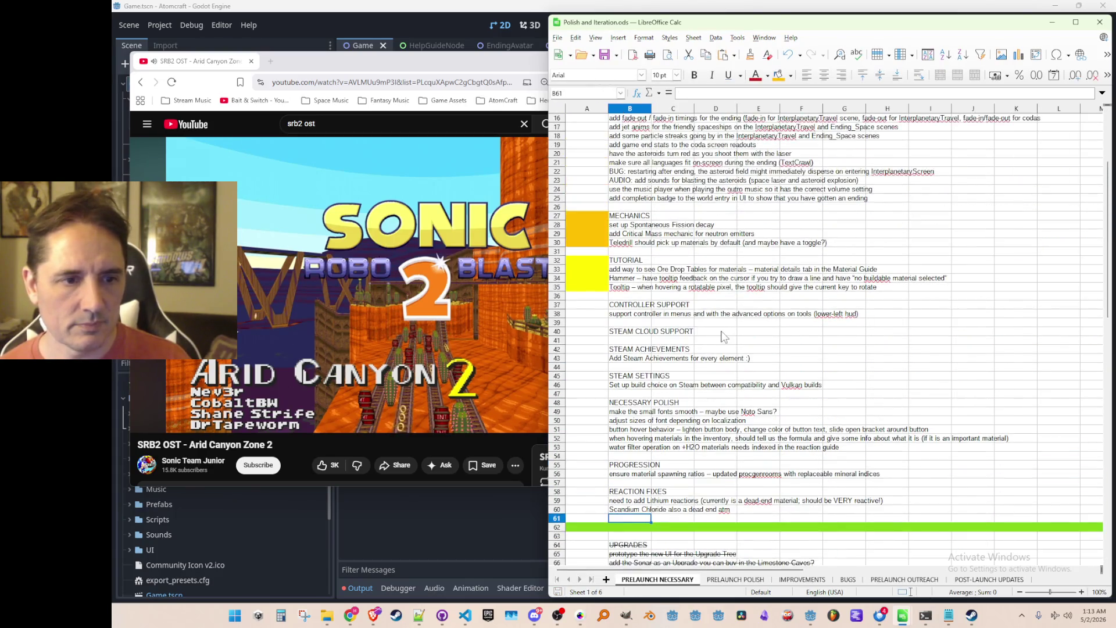
click(718, 343)
scroll(719, 344, up, 5)
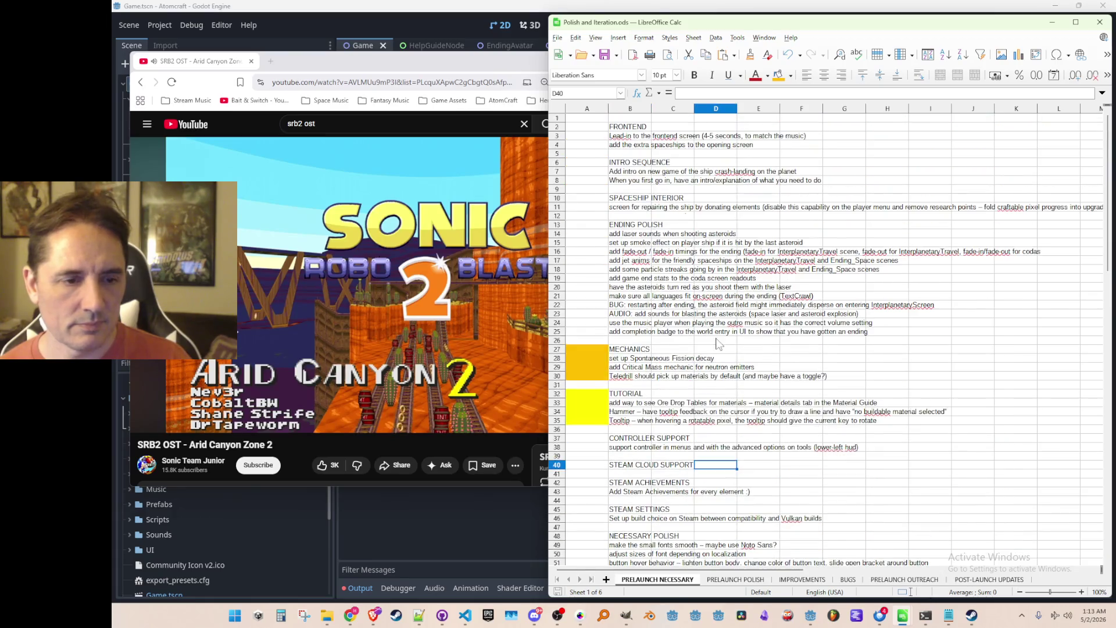
click(640, 484)
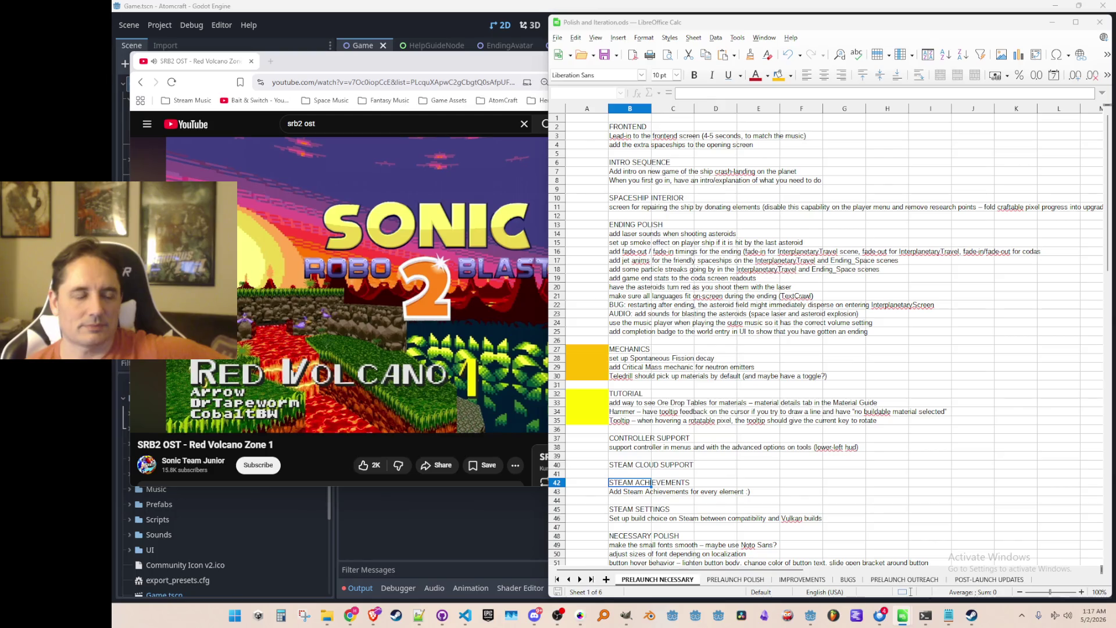
click(529, 273)
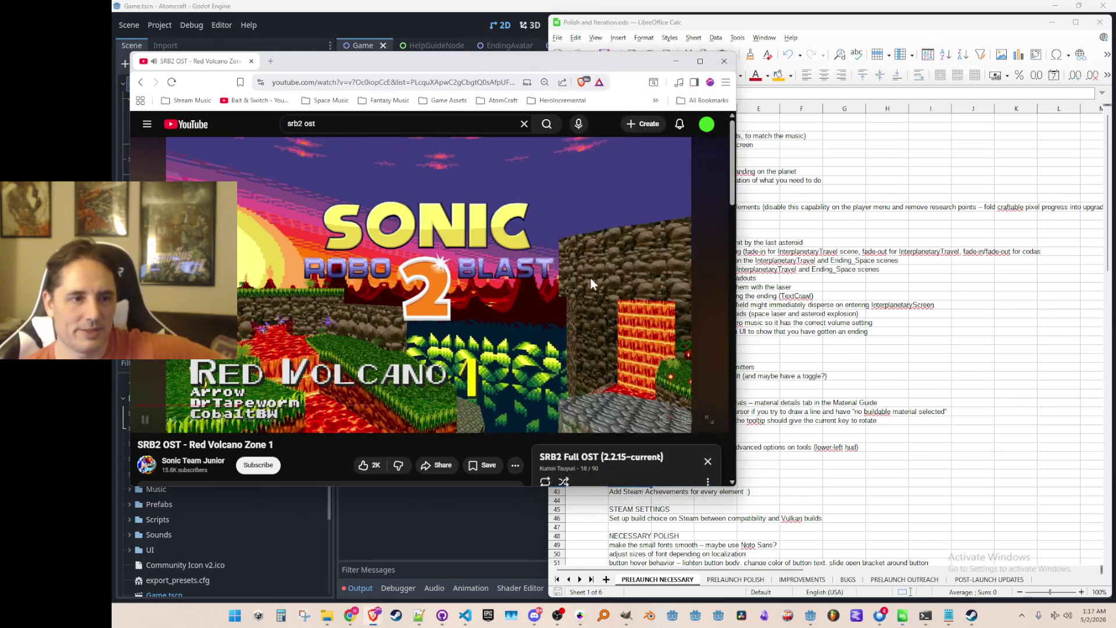
Watch Red Volcano Zone 1 full screen, then return to Calc and select the Critical Mass task in B29.
click(710, 419)
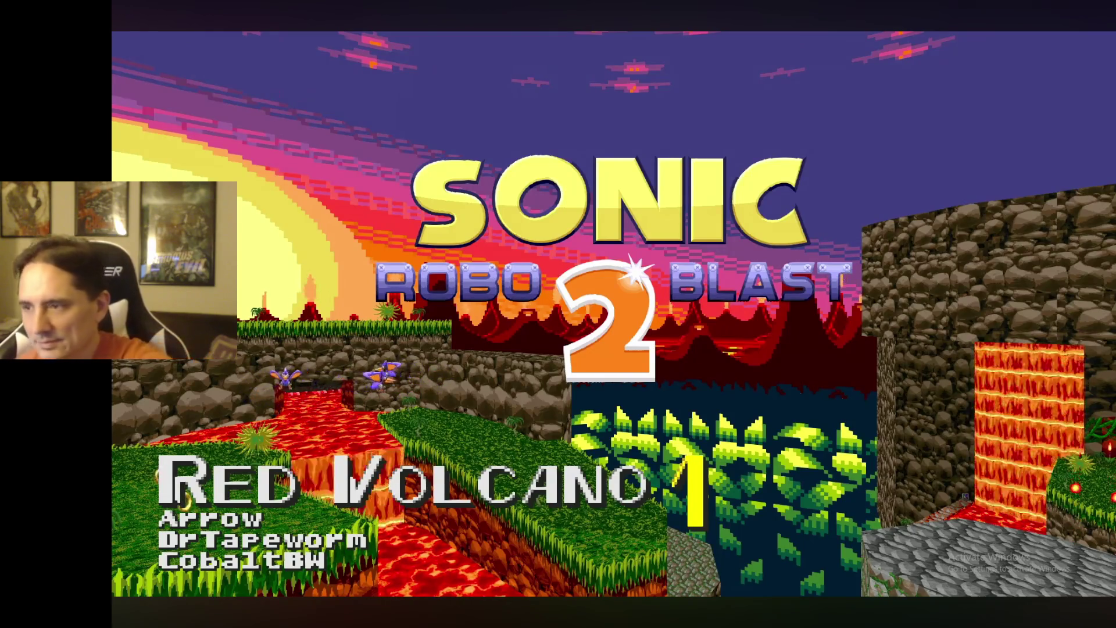
key(Escape)
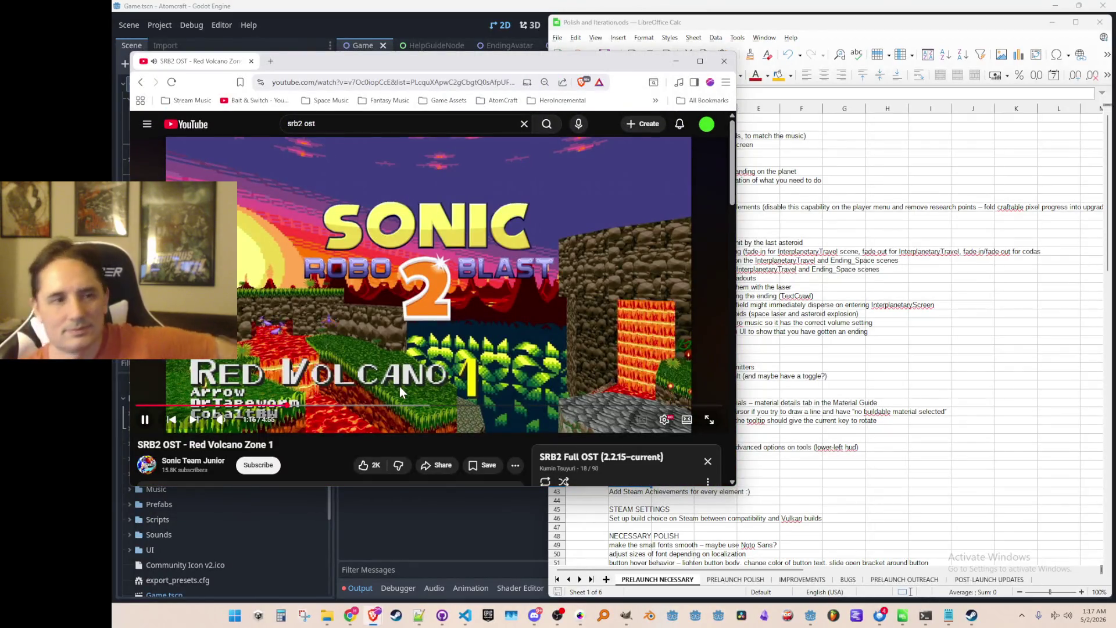
click(918, 23)
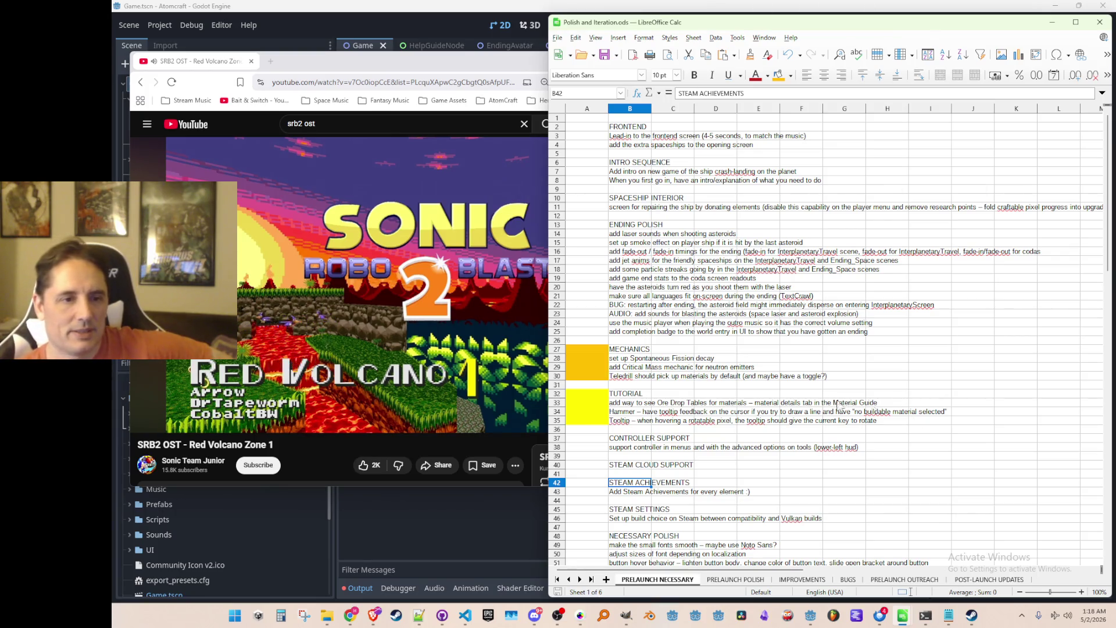
click(679, 369)
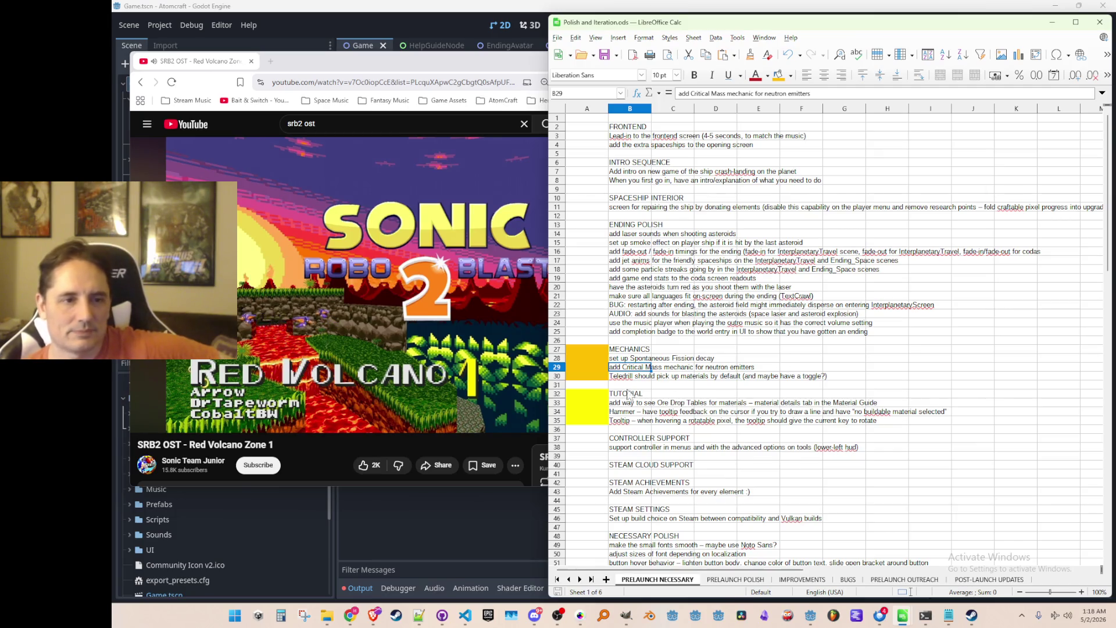
key(Up)
key(Up)
key(Up)
key(ctrl+Up)
key(ctrl+Up)
key(ctrl+Up)
key(ctrl+Up)
key(ctrl+Up)
key(ctrl+Up)
key(ctrl+Down)
key(ctrl+Down)
key(ctrl+Down)
key(ctrl+Down)
key(ctrl+Down)
key(ctrl+Down)
key(Up)
key(ctrl+Down)
key(ctrl+Down)
key(ctrl+Down)
key(Down)
key(ctrl+Up)
key(ctrl+Up)
key(ctrl+Up)
key(Up)
key(Up)
key(Up)
key(Up)
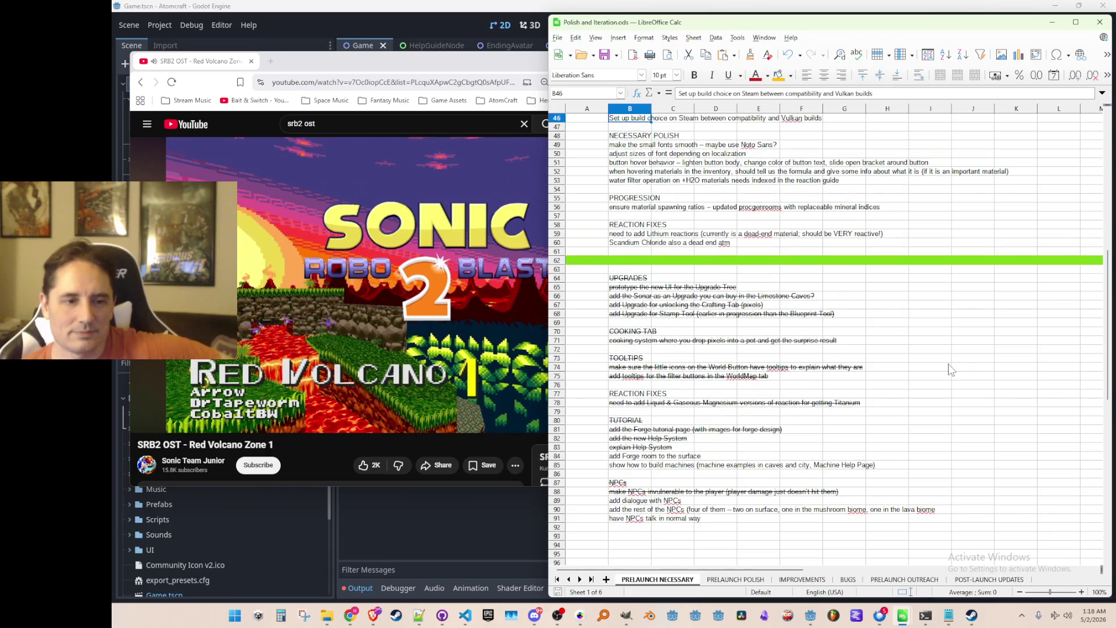
key(Up)
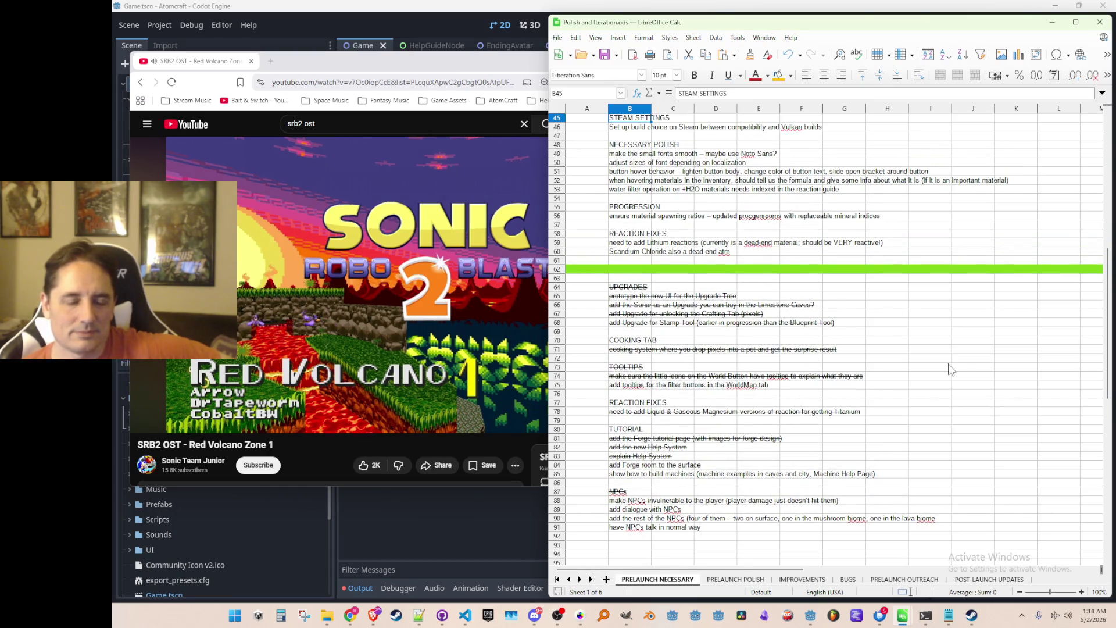
scroll(951, 369, up, 1)
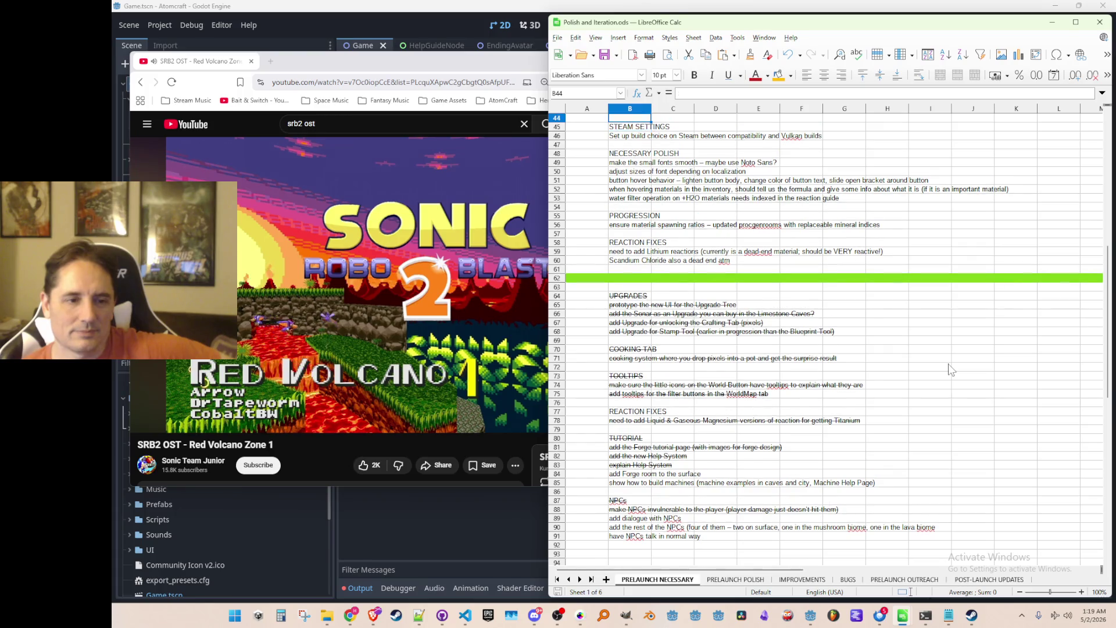
key(Down)
key(Up)
key(Up)
key(Up)
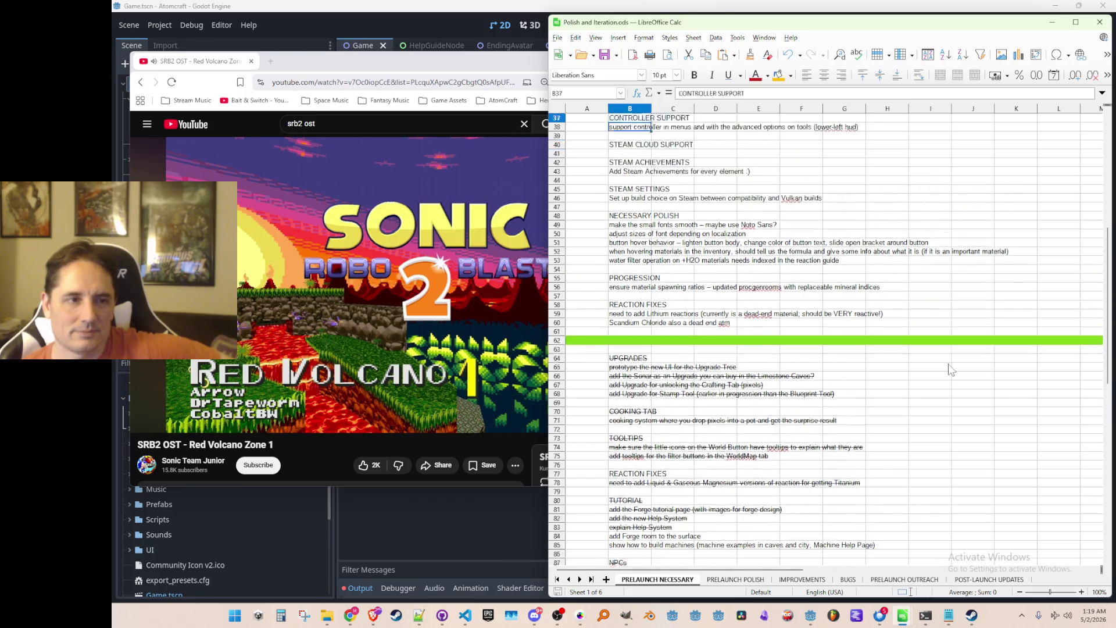
key(Up)
key(Up)
key(Up)
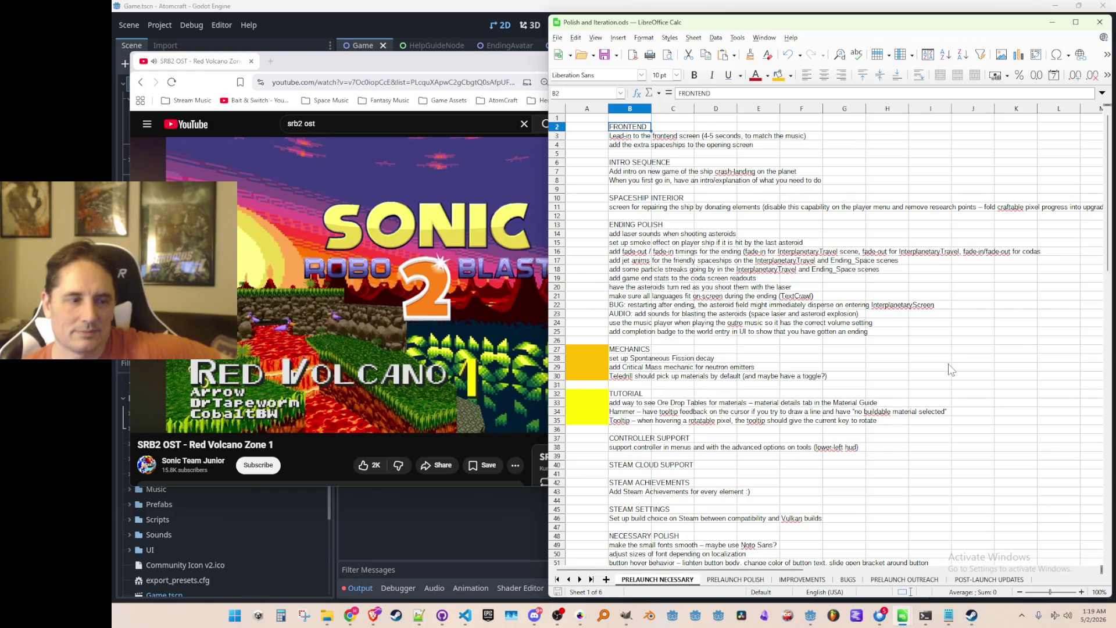
key(Down)
key(Down)
key(Down)
key(Up)
key(Up)
key(Up)
key(Up)
key(Up)
key(Up)
key(Down)
key(Down)
key(Down)
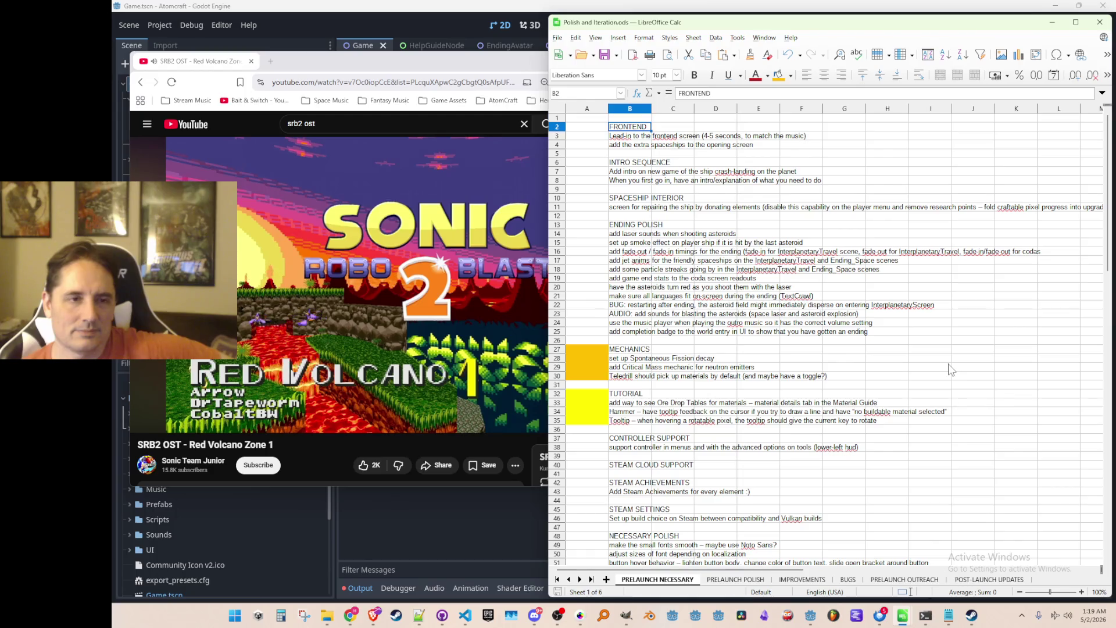
key(Down)
key(Down)
key(Down)
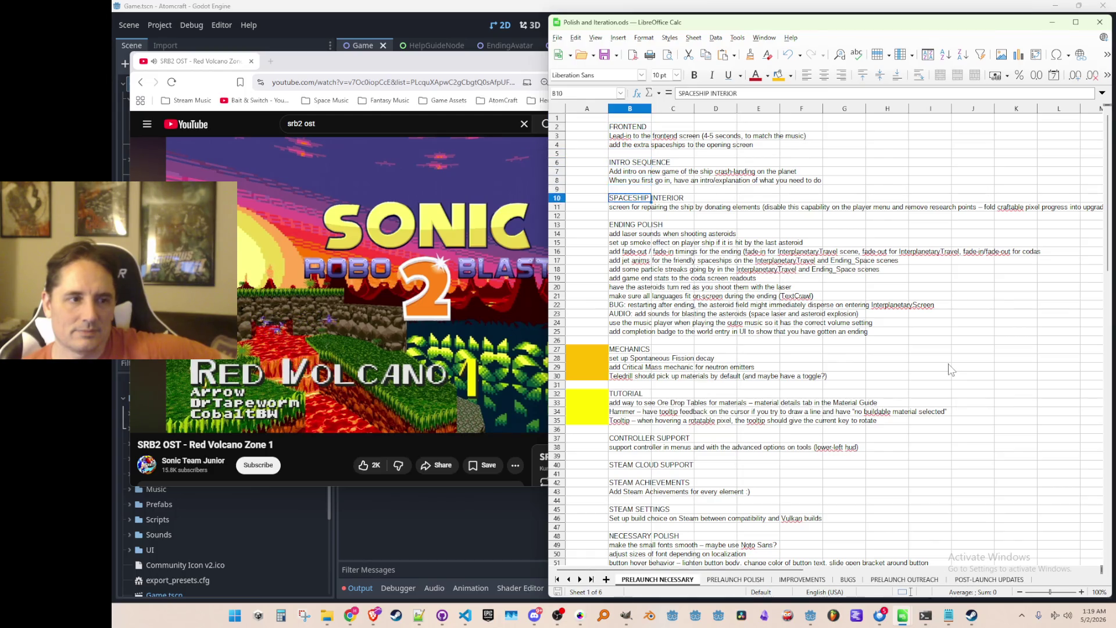
key(Down)
key(Down)
key(Down)
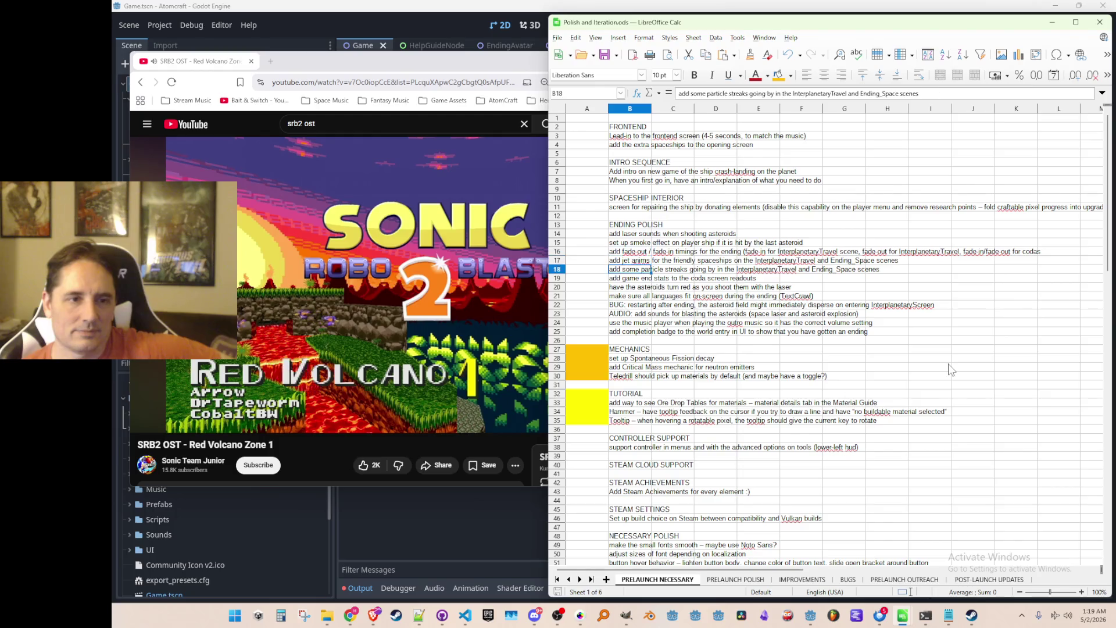
key(Down)
key(Down)
key(Down)
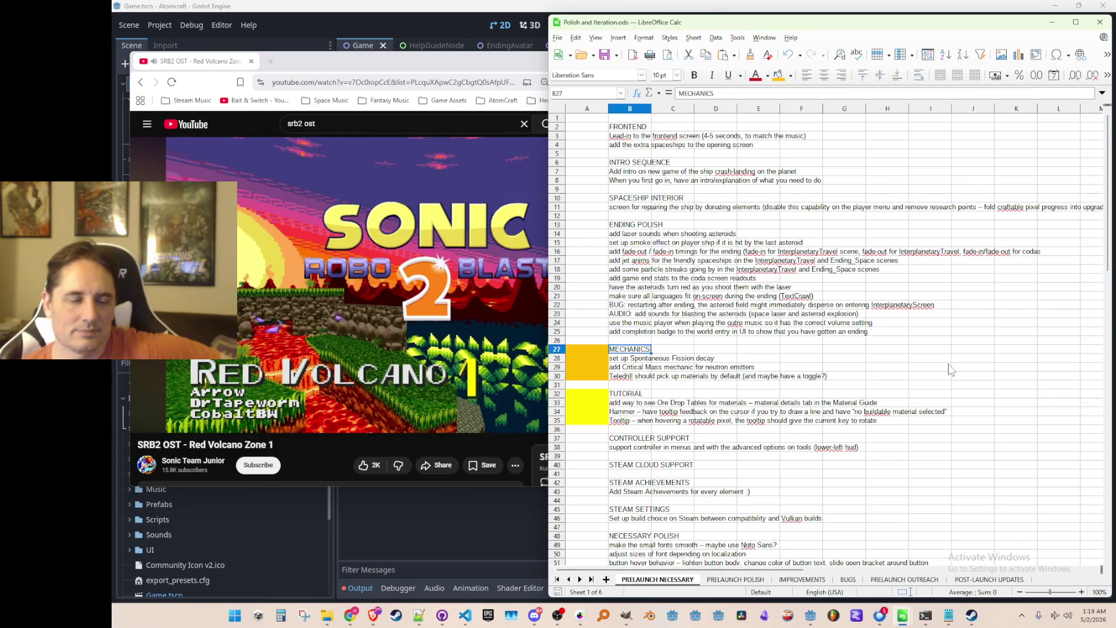
key(Left)
key(Up)
key(Up)
key(Up)
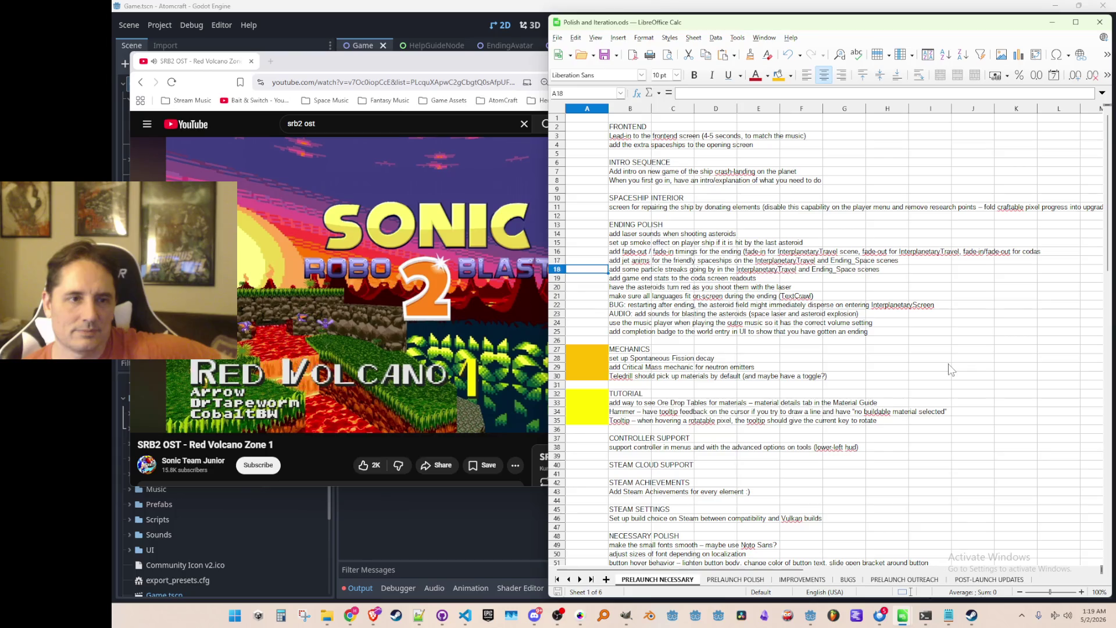
key(Up)
key(Right)
key(Left)
key(Down)
key(Right)
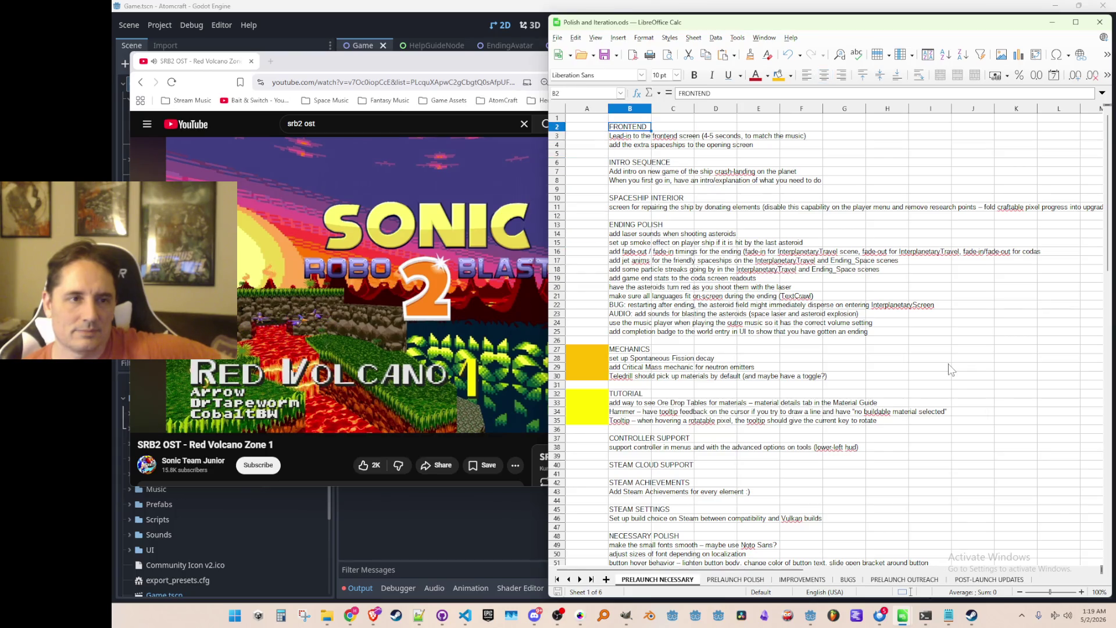
key(Left)
key(Up)
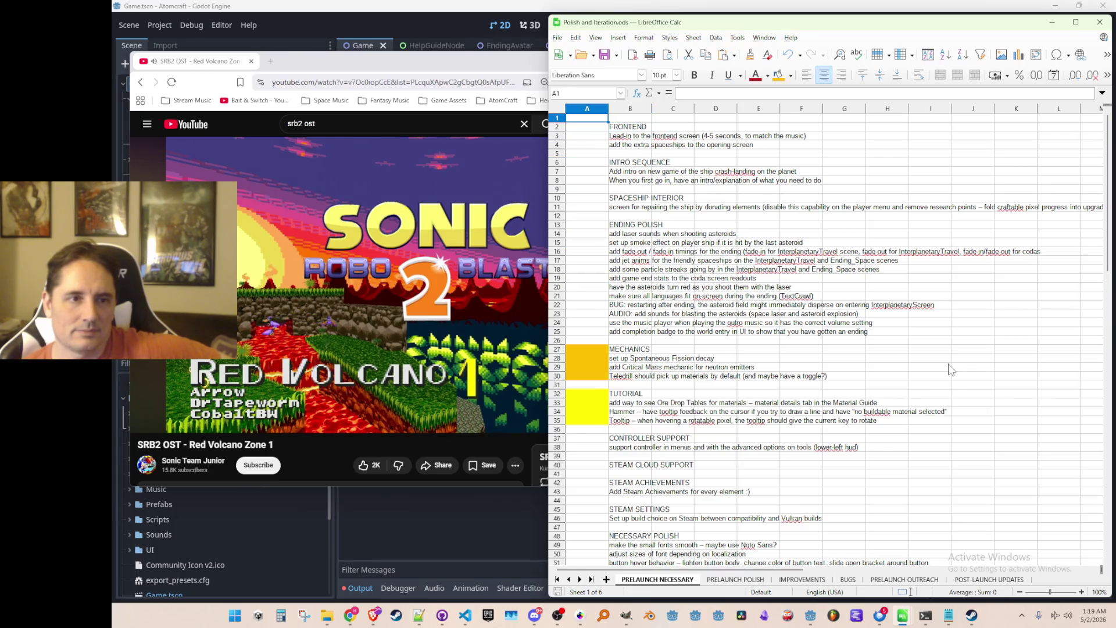
key(Right)
key(Left)
key(Right)
key(Right)
key(Right)
key(Left)
key(Left)
key(Left)
key(Right)
key(Right)
key(Left)
key(Left)
key(Right)
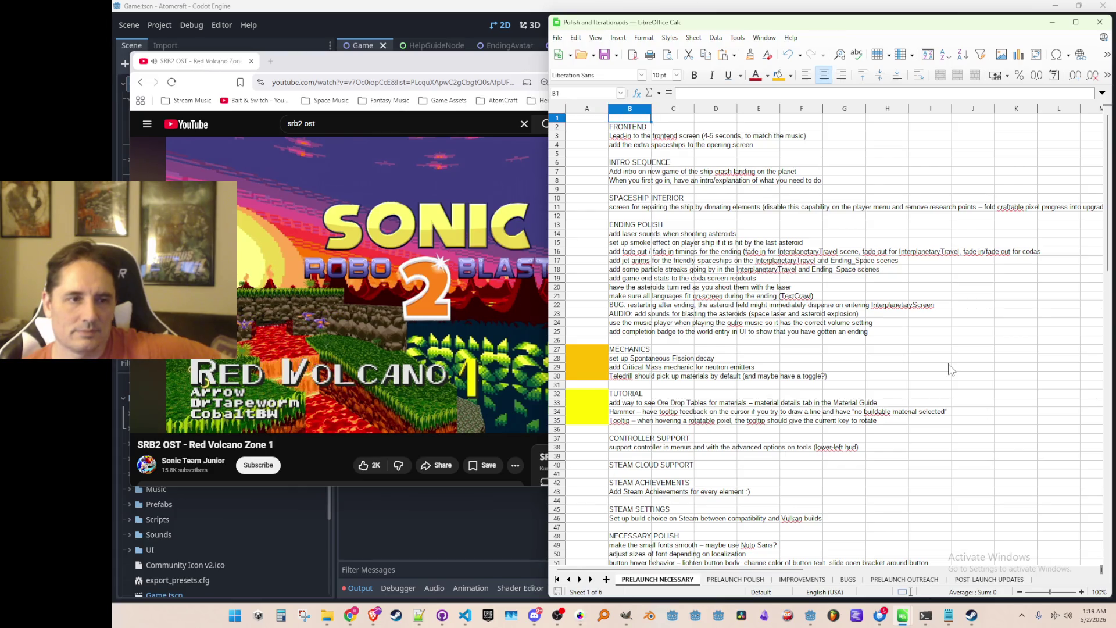
key(Left)
key(Down)
key(Down)
key(Down)
key(Down)
key(Down)
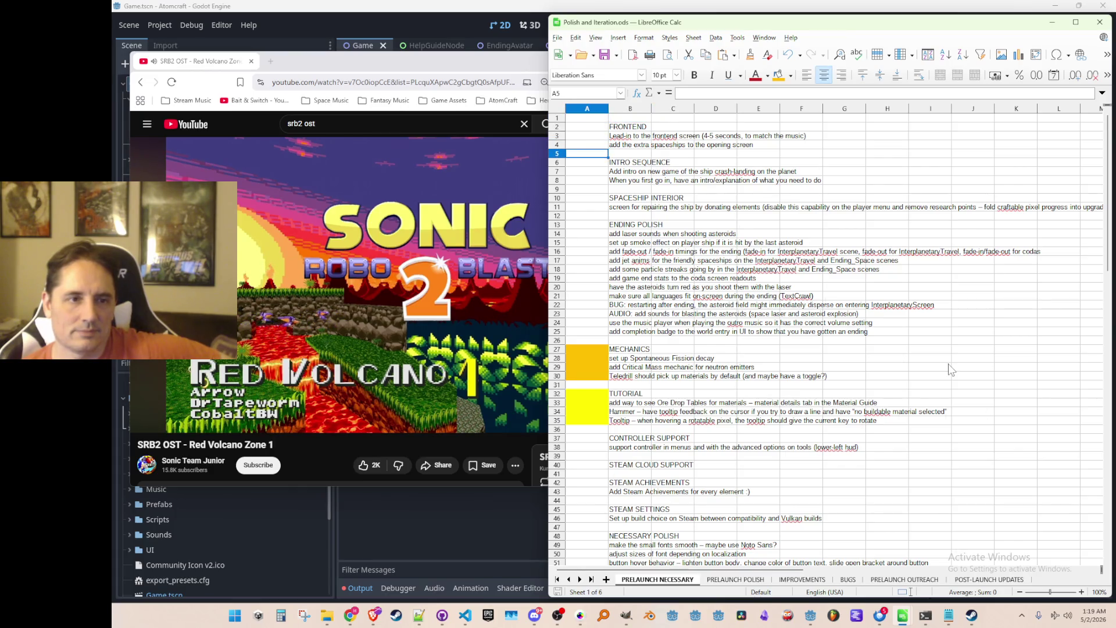
key(Up)
key(Right)
key(Left)
key(Up)
key(Right)
key(Up)
key(Down)
key(Down)
key(Up)
key(Left)
key(Right)
key(Right)
key(Left)
key(Left)
key(Down)
key(Down)
key(Down)
key(Down)
key(Down)
key(Down)
key(Down)
key(Down)
key(Down)
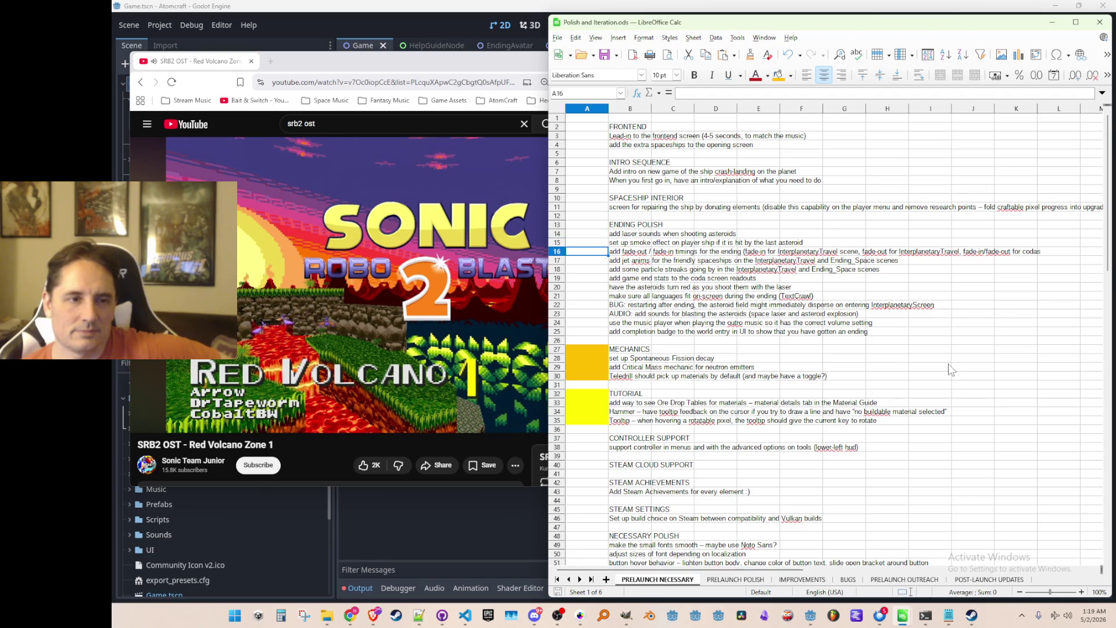
key(Down)
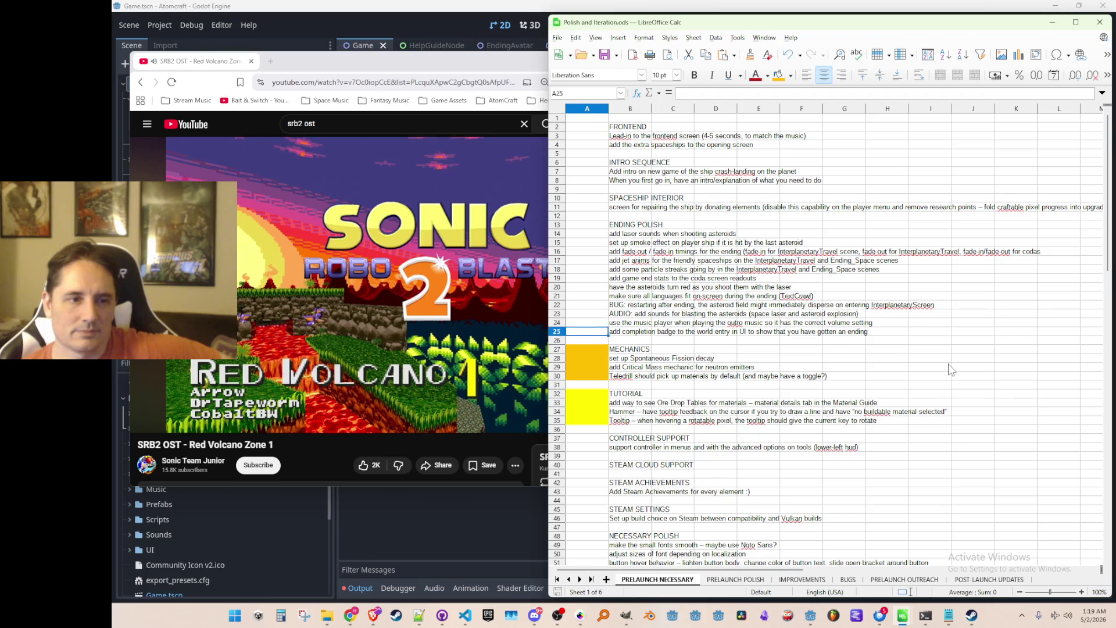
key(Down)
key(Down)
key(Down)
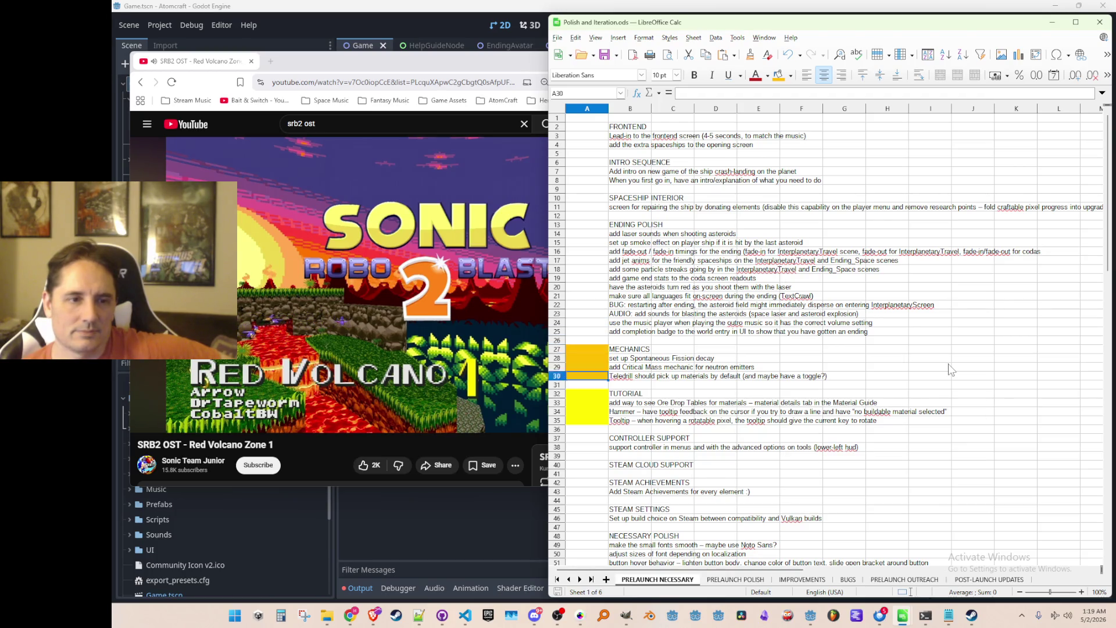
key(Down)
key(Down)
key(Down)
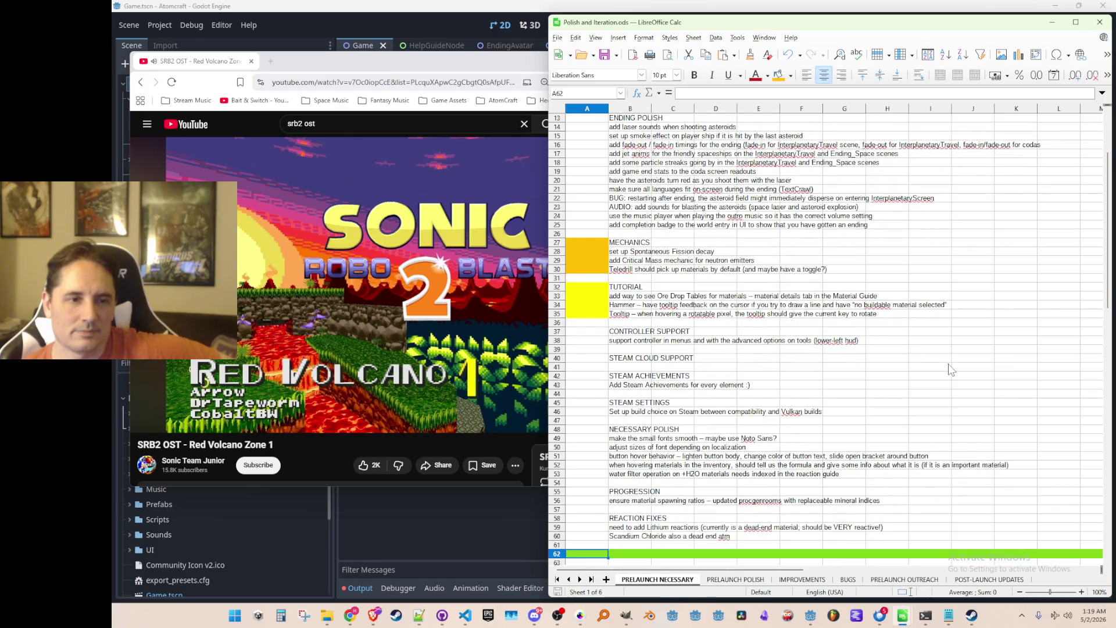
key(Up)
key(Up)
key(Up)
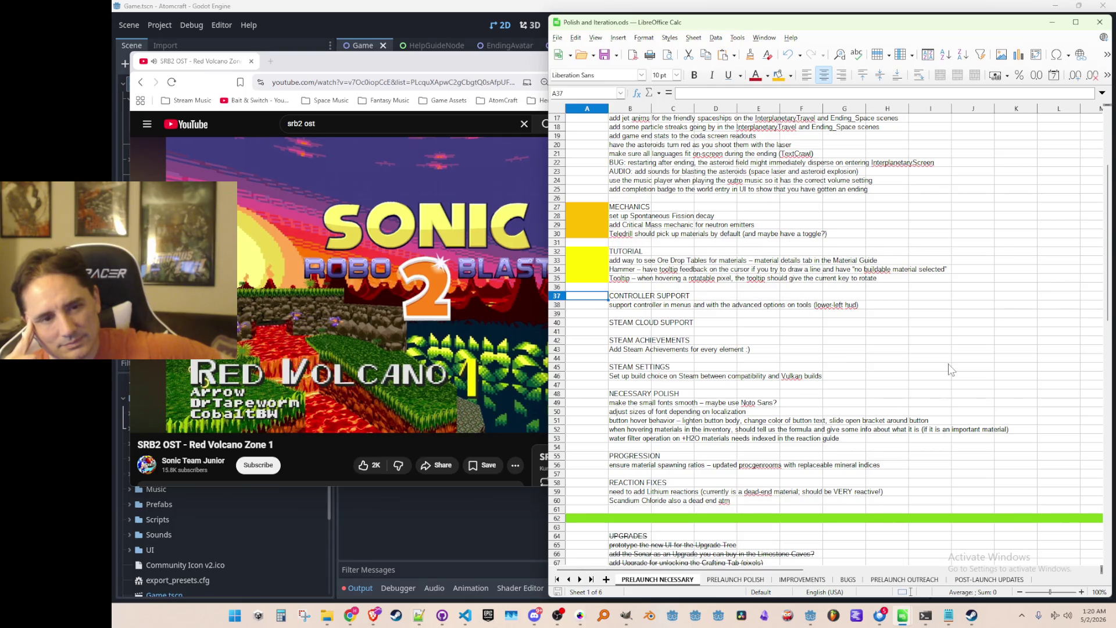
key(Up)
key(Up)
key(Up)
key(Up)
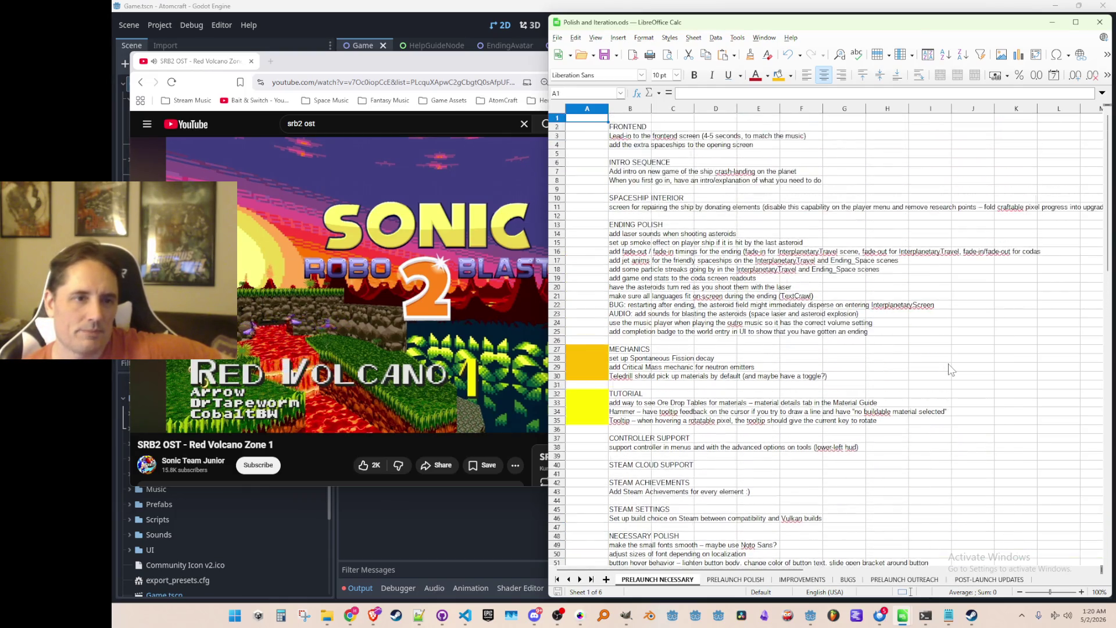
key(Down)
key(Down)
key(Down)
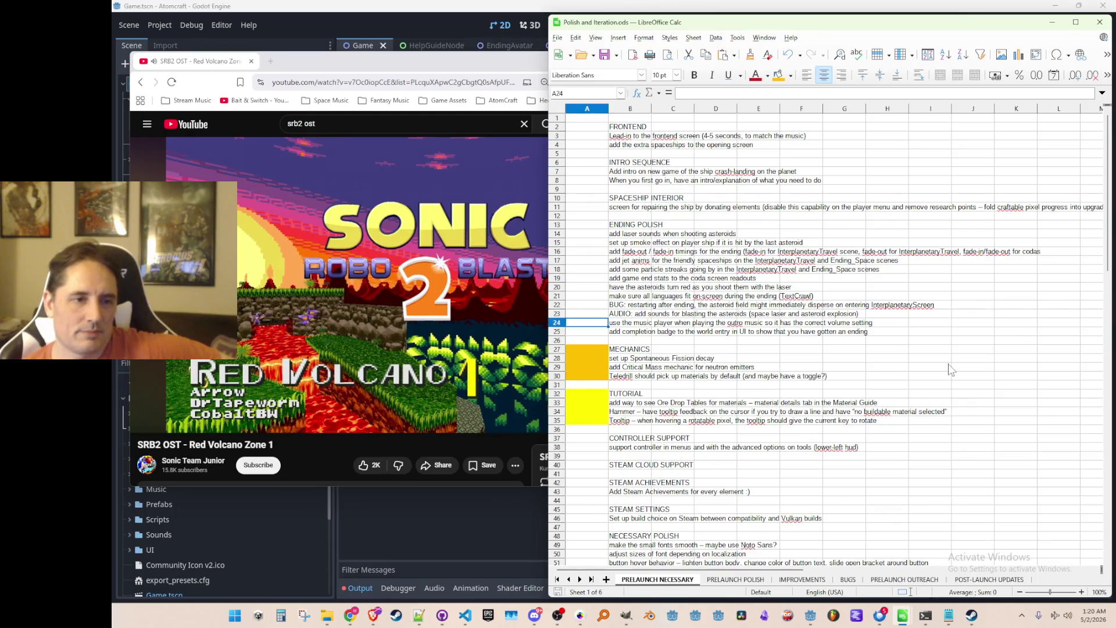
key(Up)
key(Up)
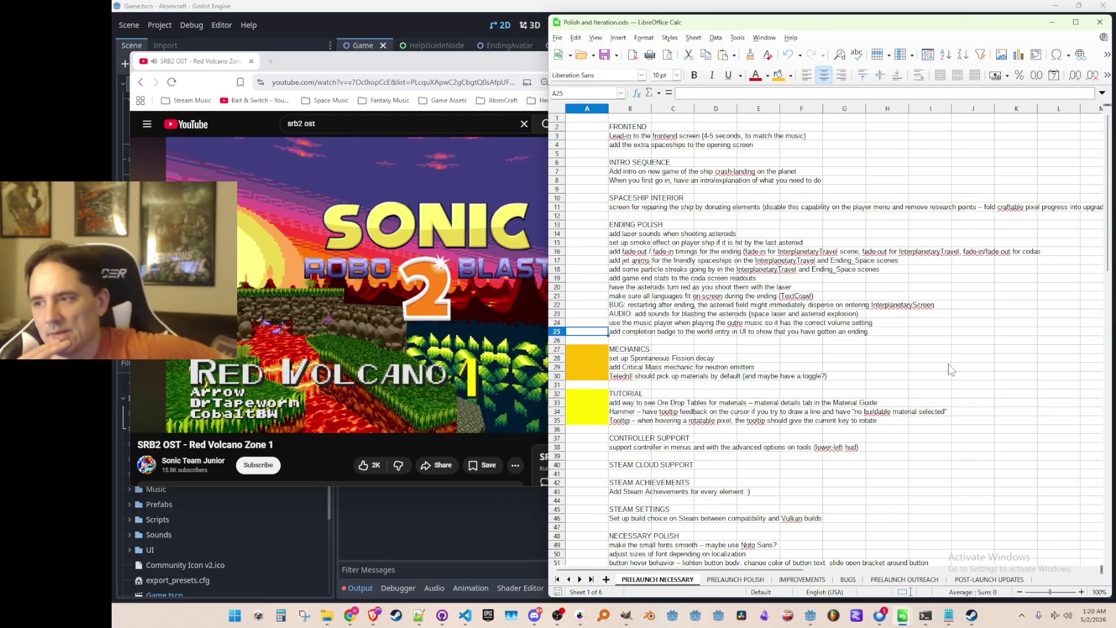
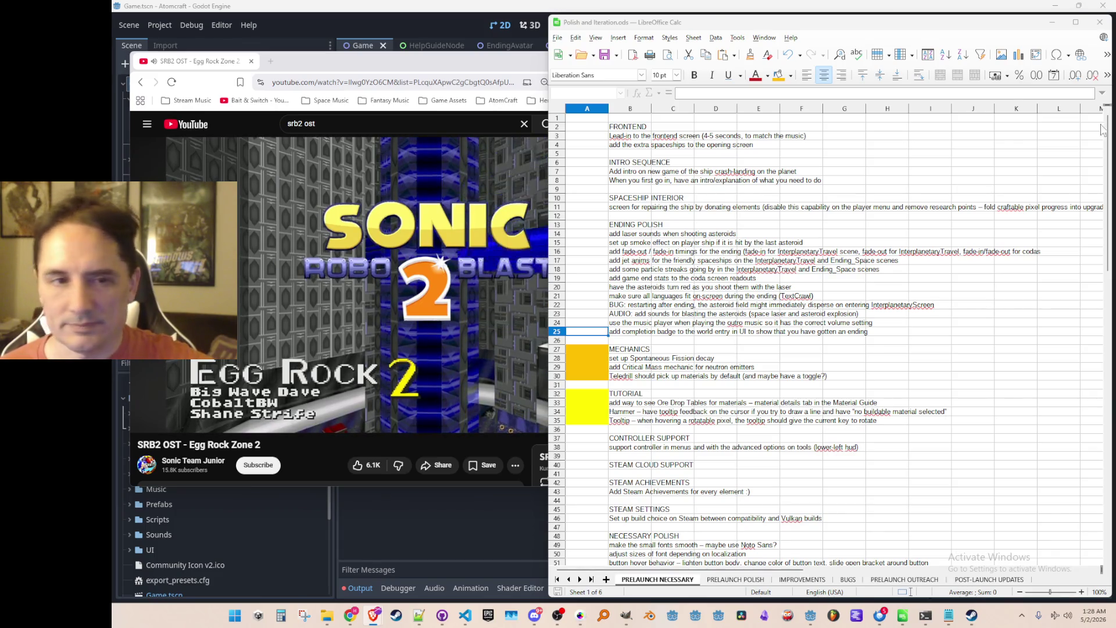
Select empty cell B26 on the PRELAUNCH NECESSARY sheet and scroll through the list.
mouse_move(512, 295)
click(621, 340)
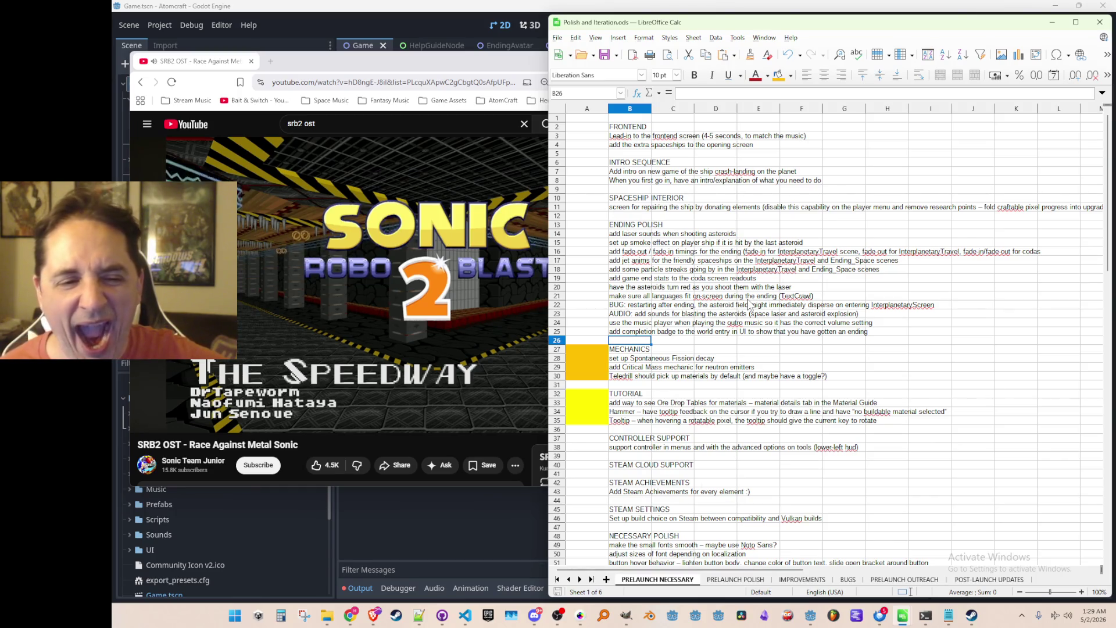
scroll(747, 273, down, 10)
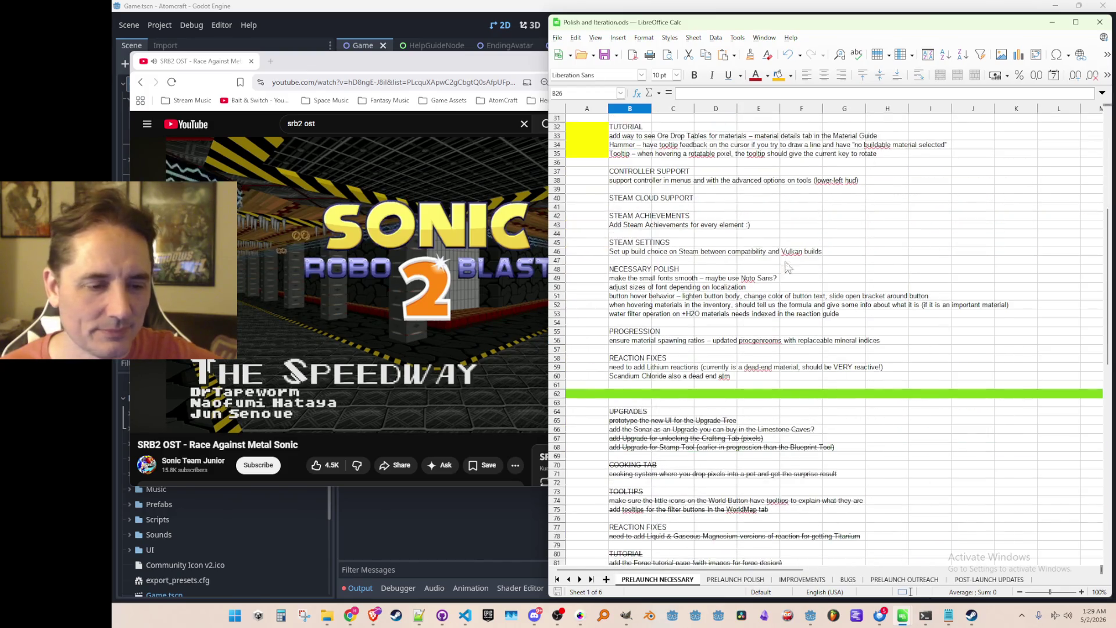
scroll(795, 276, up, 10)
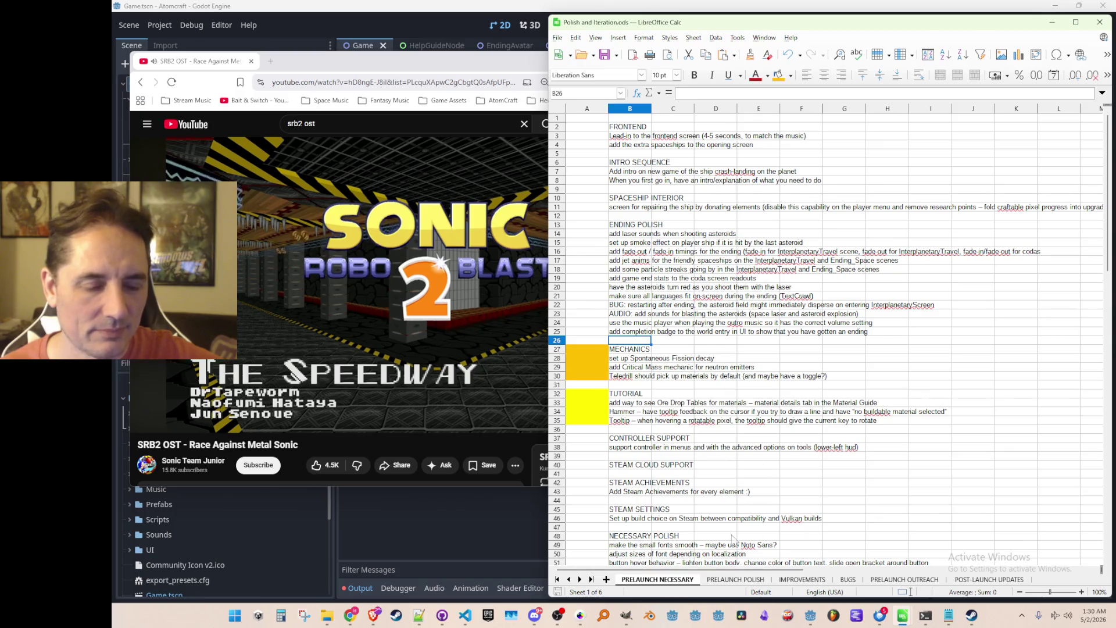
Look over the PRELAUNCH POLISH sheet, then go back to PRELAUNCH NECESSARY.
click(737, 579)
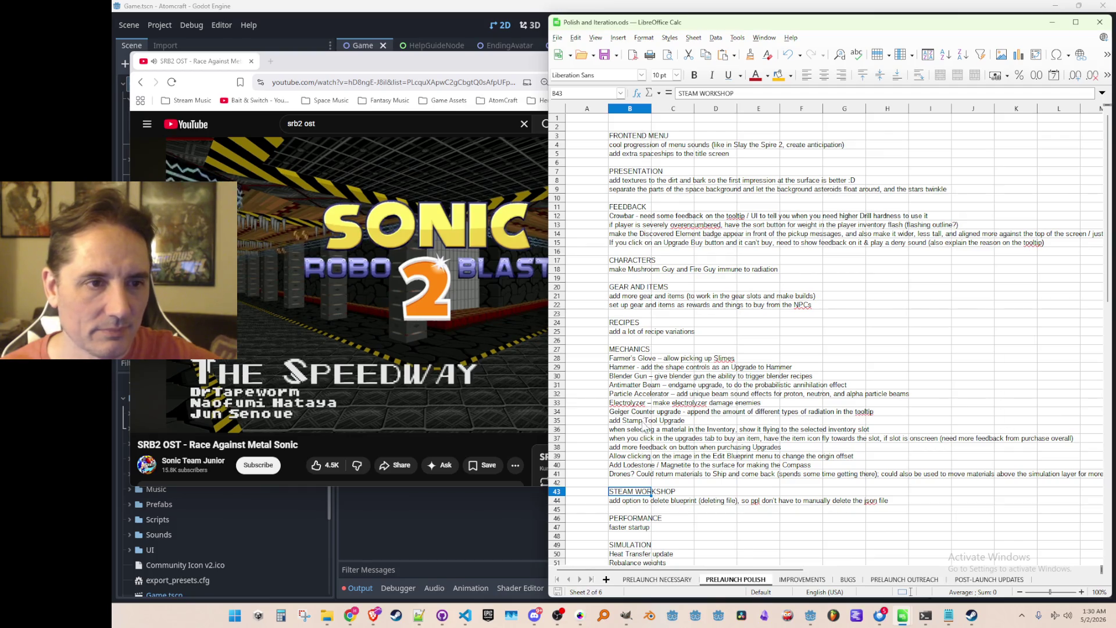
scroll(625, 512, down, 4)
scroll(625, 514, up, 4)
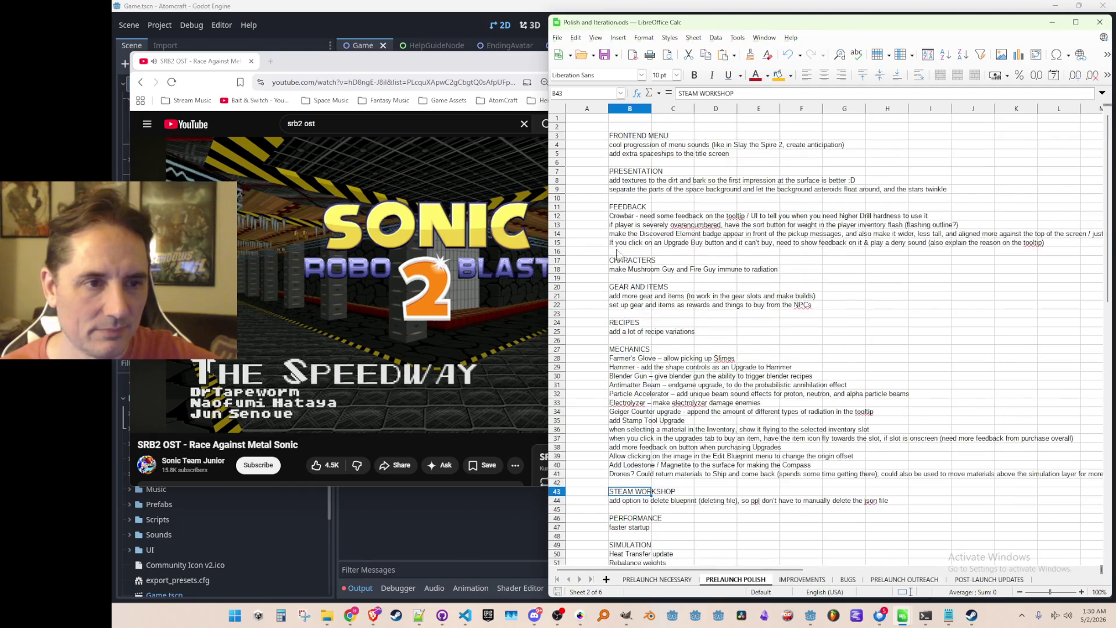
click(633, 579)
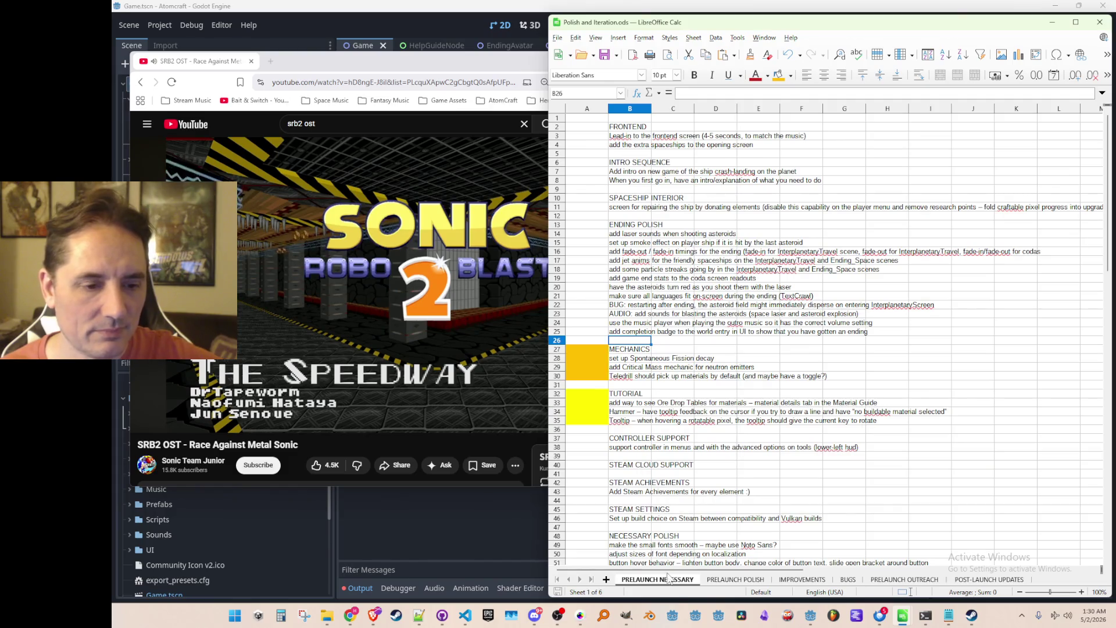
Delete row 5, the title-screen spaceships task, from PRELAUNCH POLISH, then return to PRELAUNCH NECESSARY beside YouTube.
click(713, 579)
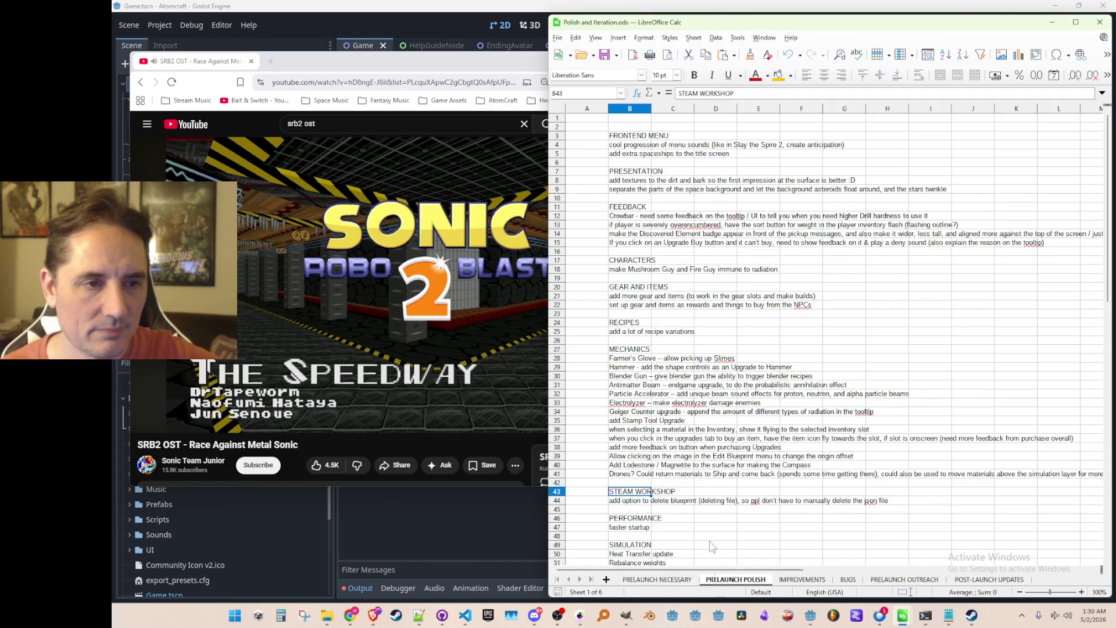
right_click(557, 155)
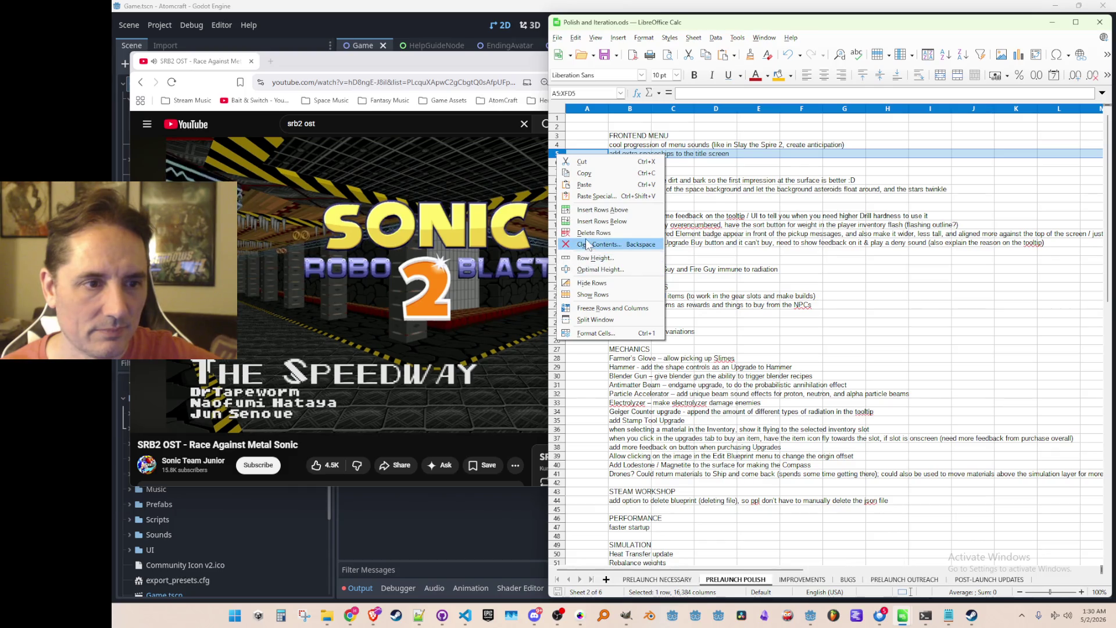
click(587, 234)
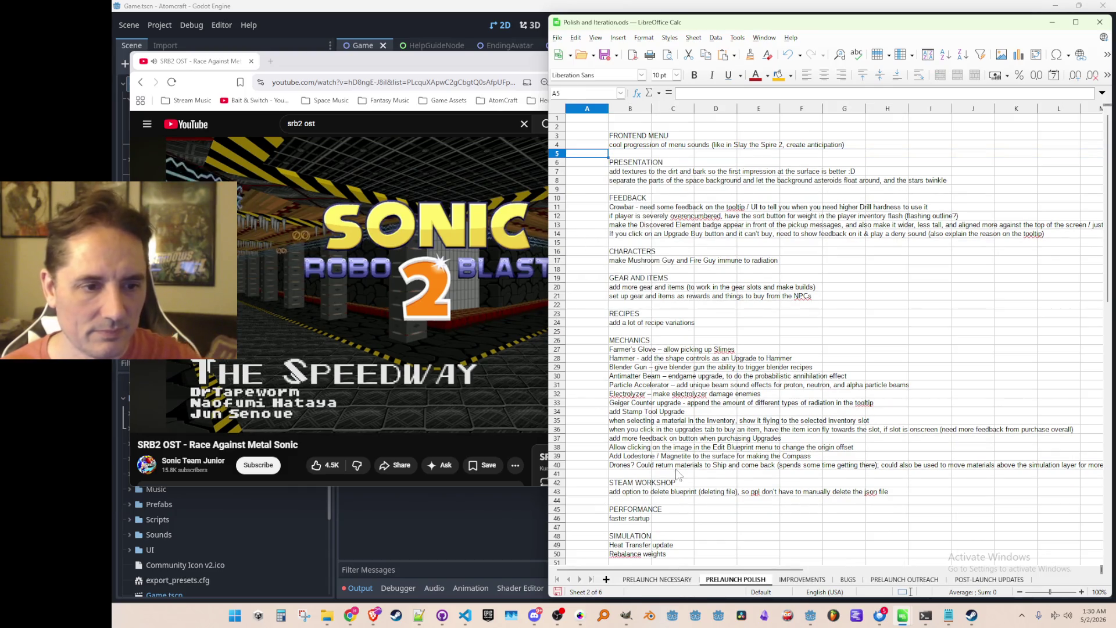
click(656, 580)
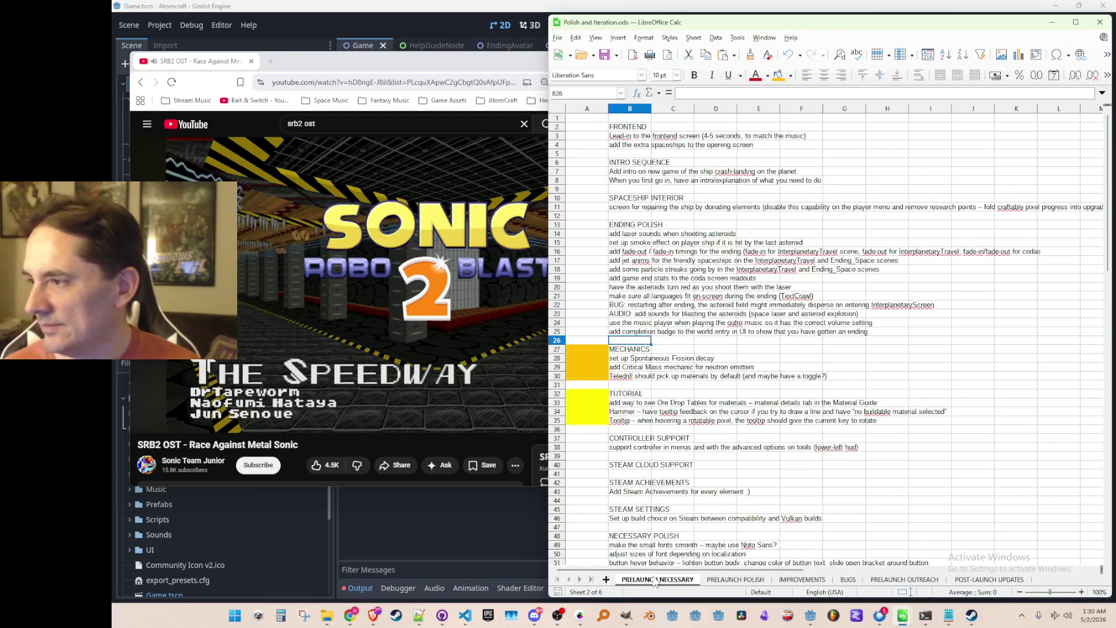
click(523, 65)
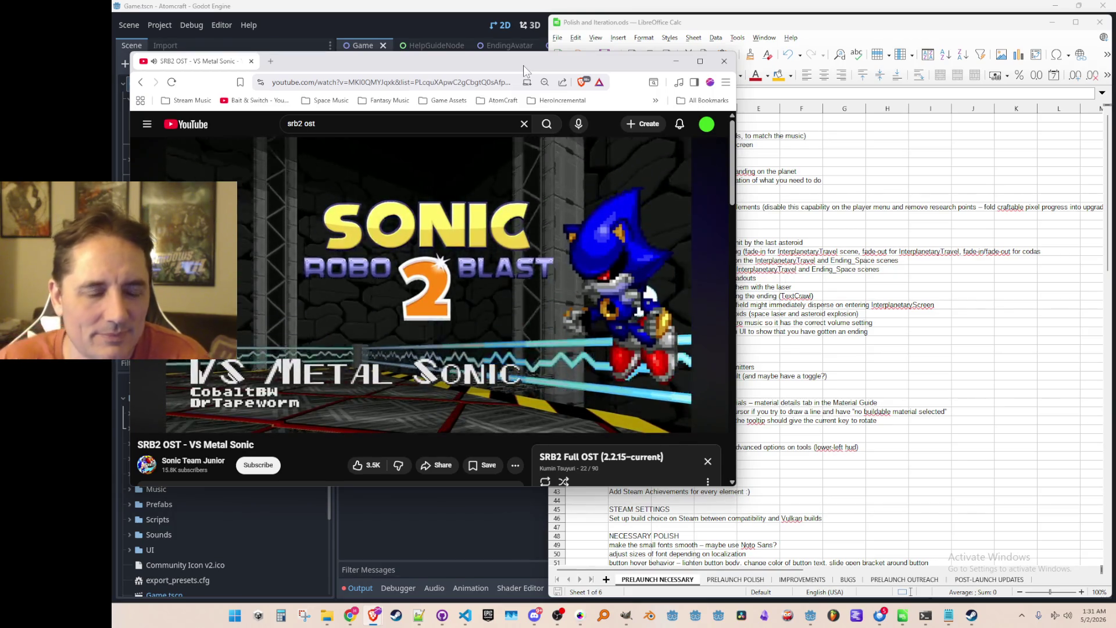
Browse YouTube and the spreadsheet while the SRB2 Full OST playlist reaches VS Black Eggman.
scroll(423, 209, down, 2)
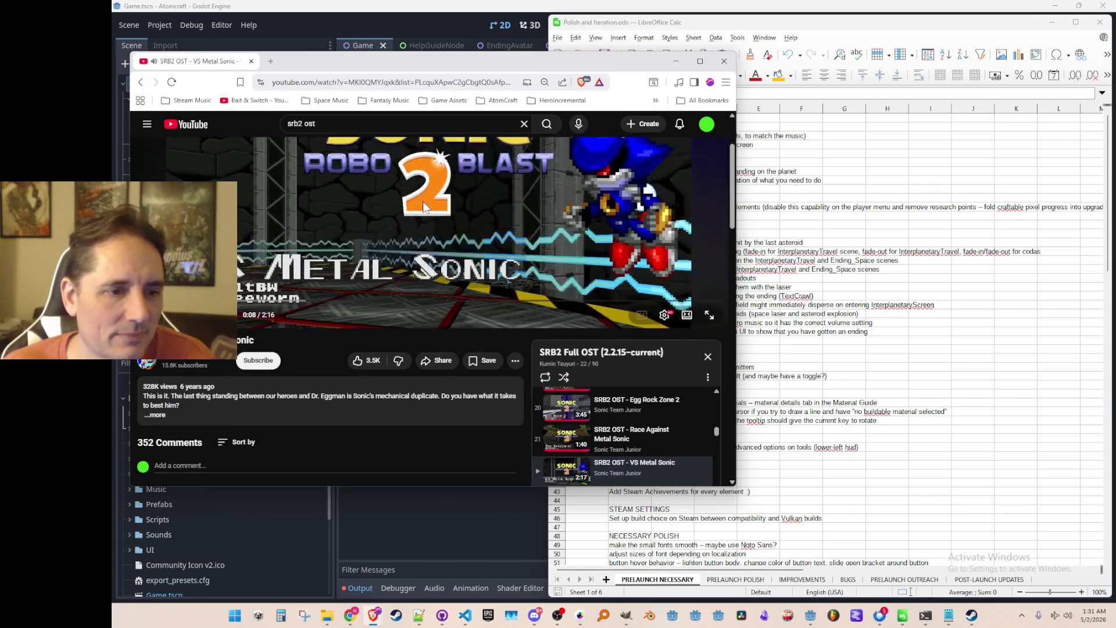
scroll(430, 204, down, 2)
scroll(442, 202, up, 4)
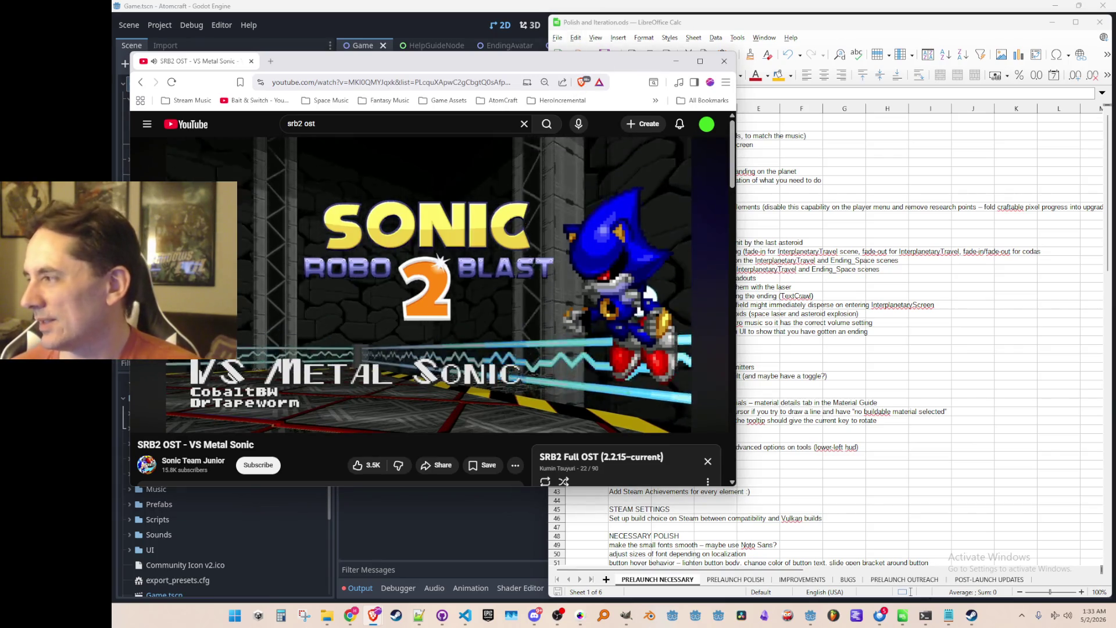
key(alt+Tab)
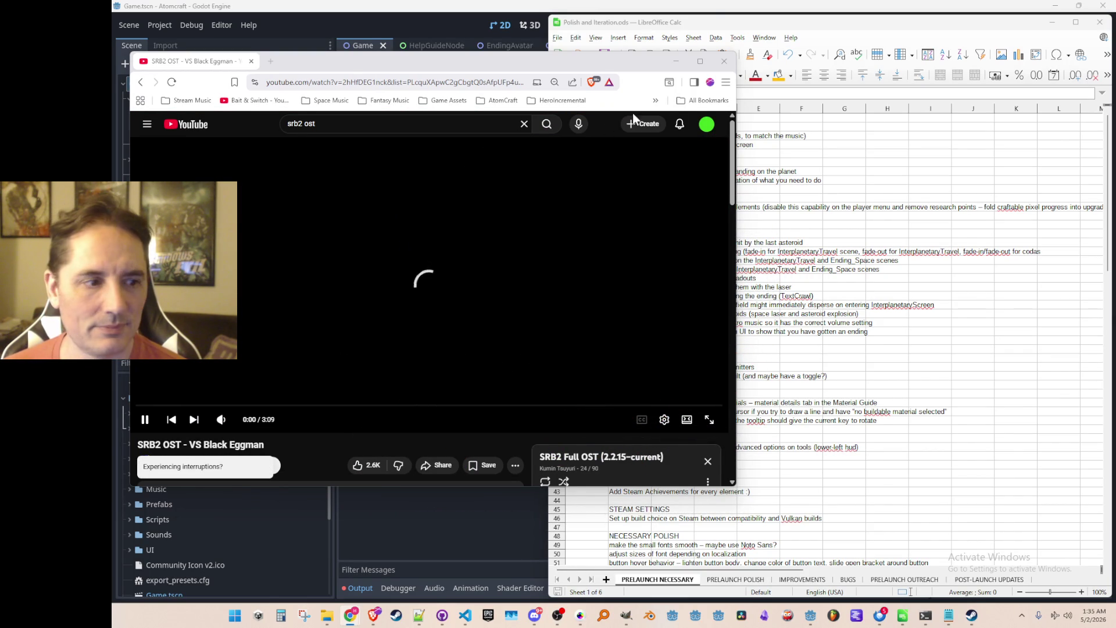
scroll(554, 173, down, 3)
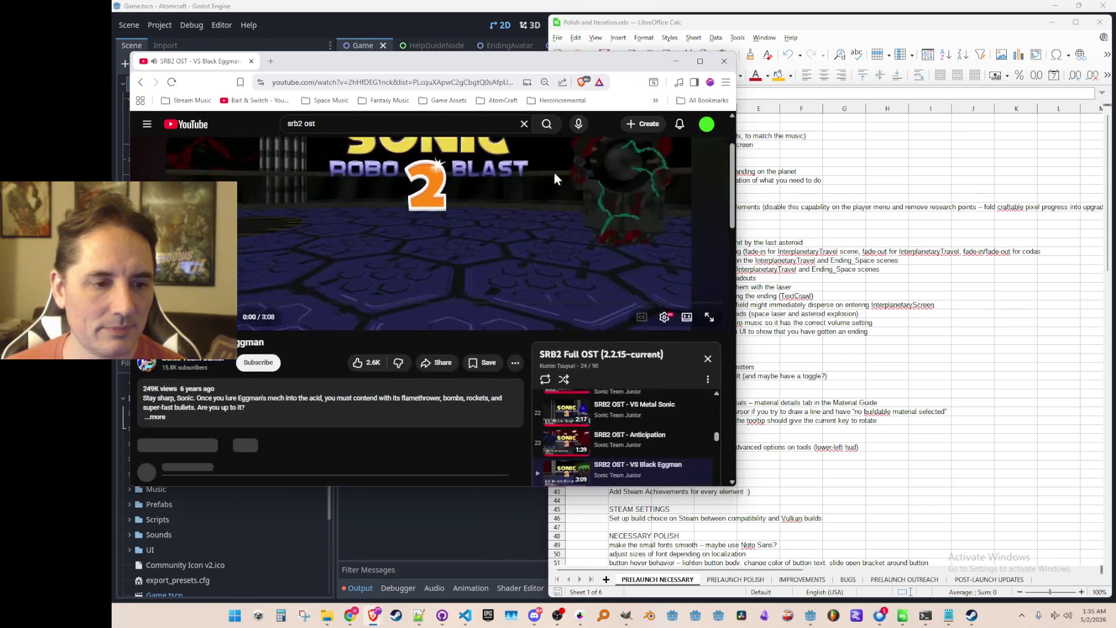
scroll(511, 167, up, 4)
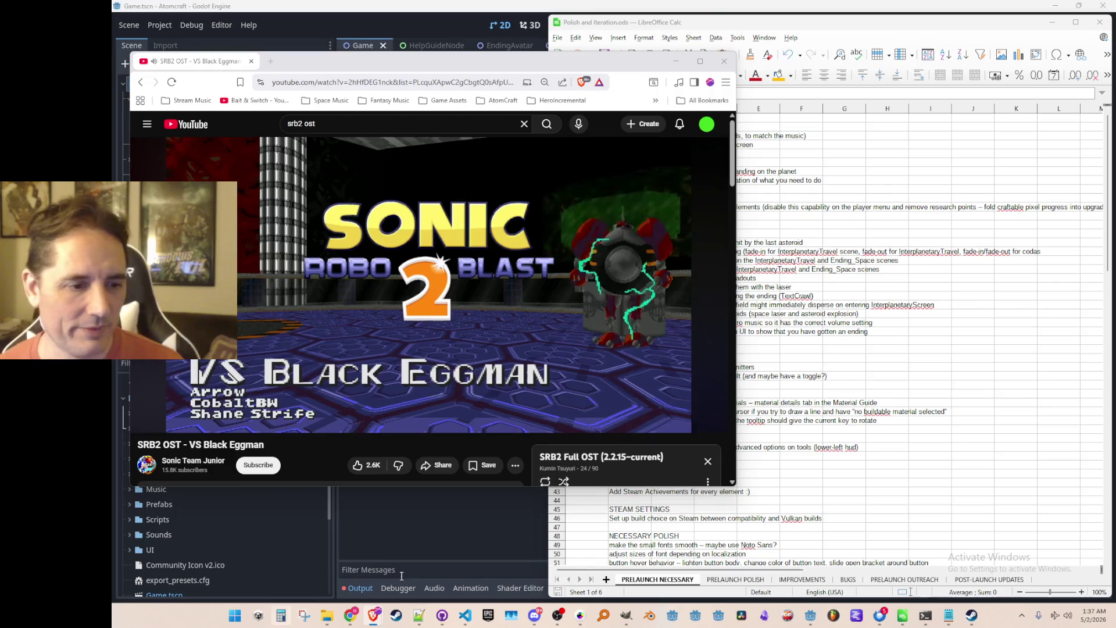
click(465, 615)
Use Quick Open to find and open SettingsMenu.cs.
click(732, 353)
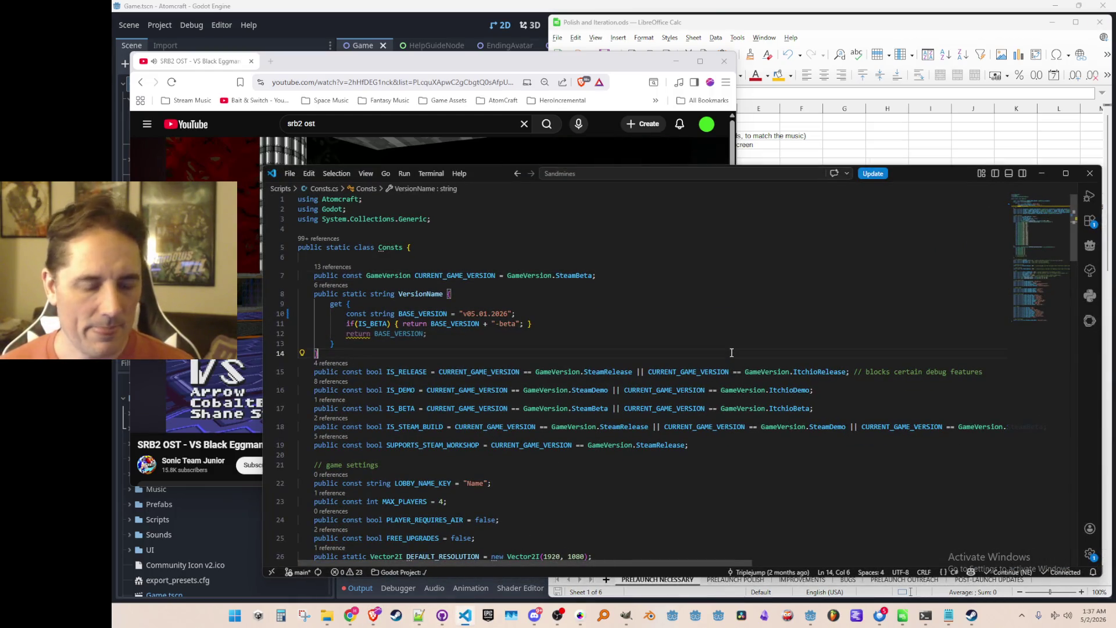
key(ctrl+p)
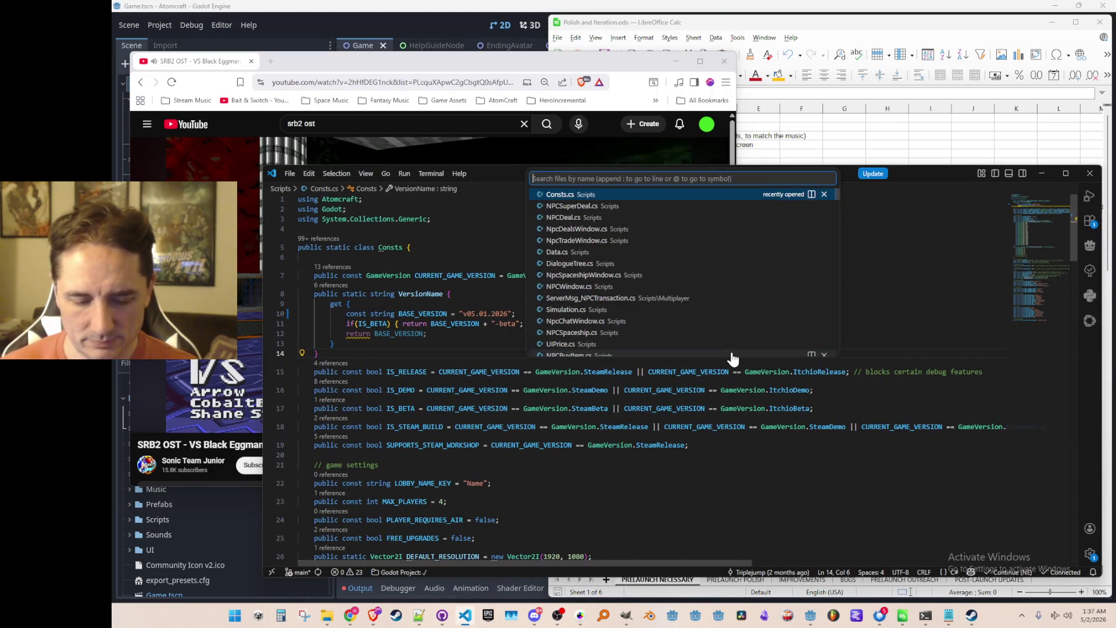
text(Setting)
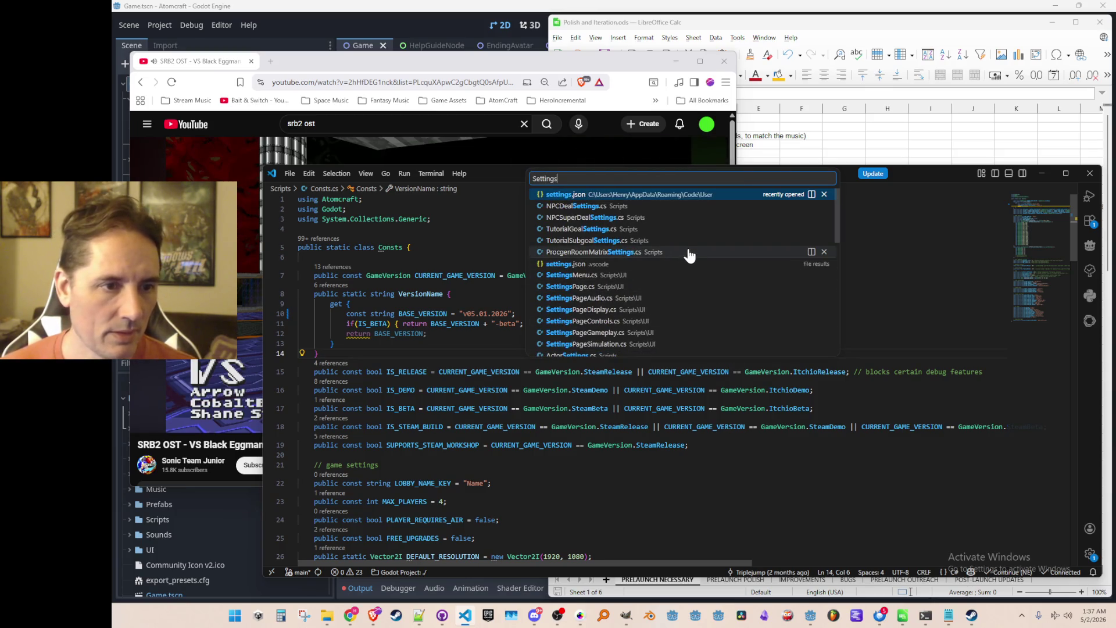
text(s)
scroll(697, 254, down, 3)
scroll(698, 252, up, 2)
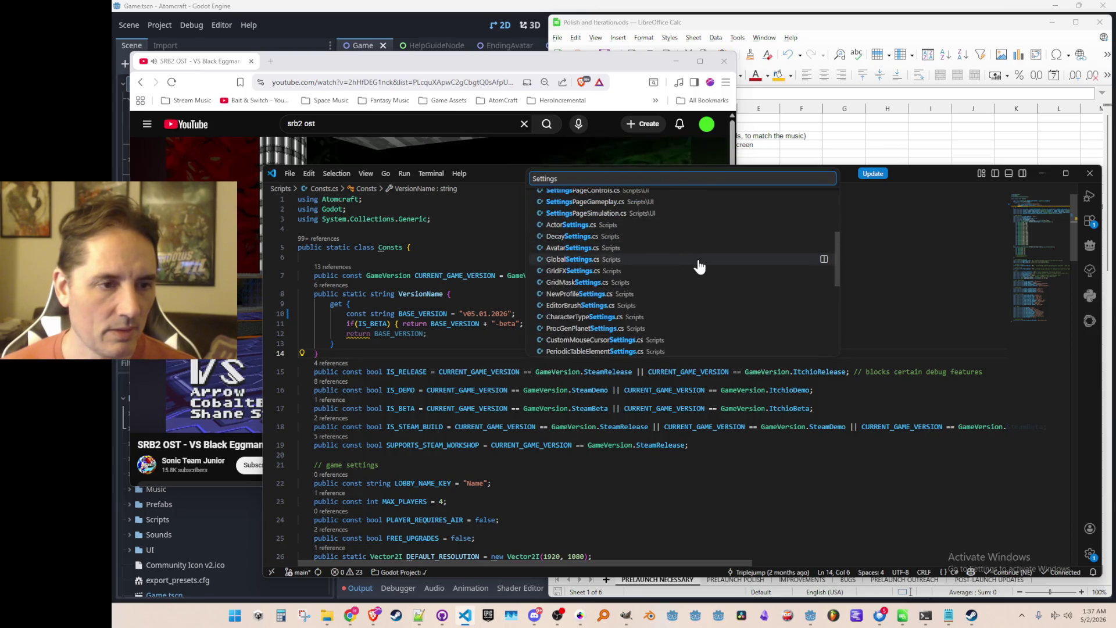
key(ctrl+a)
text(AudioSett)
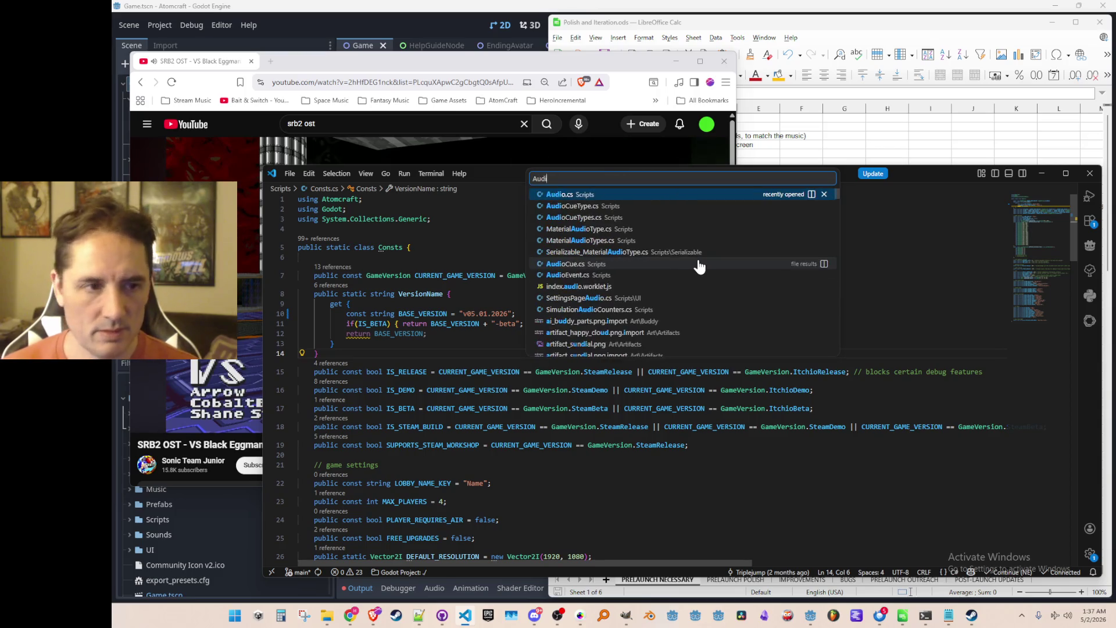
key(BackSpace)
key(BackSpace)
key(BackSpace)
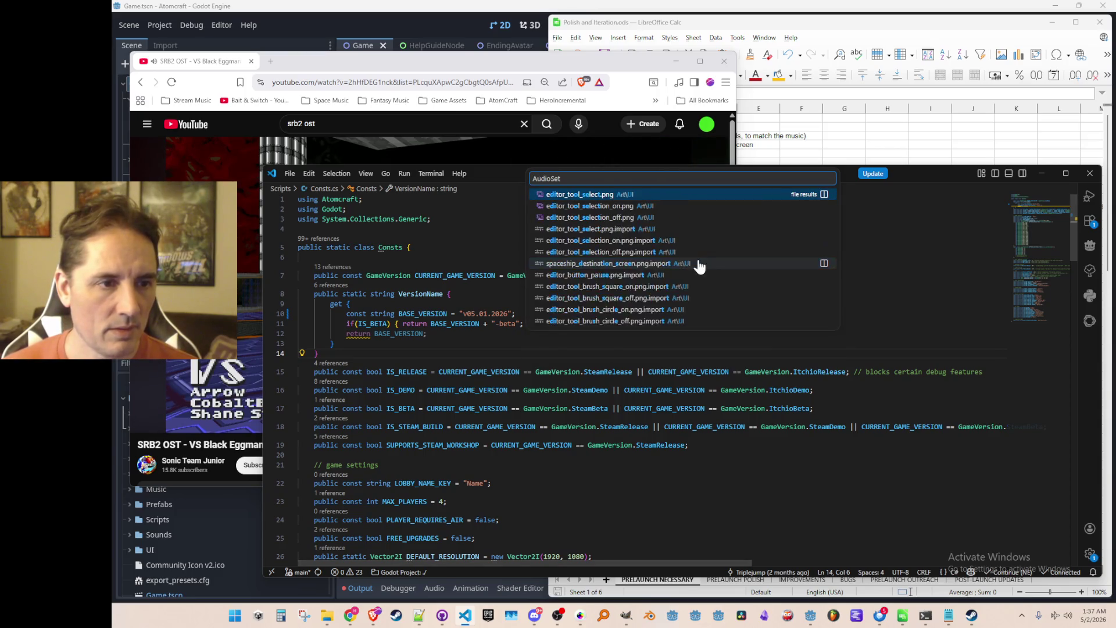
key(ctrl+a)
text(Menu)
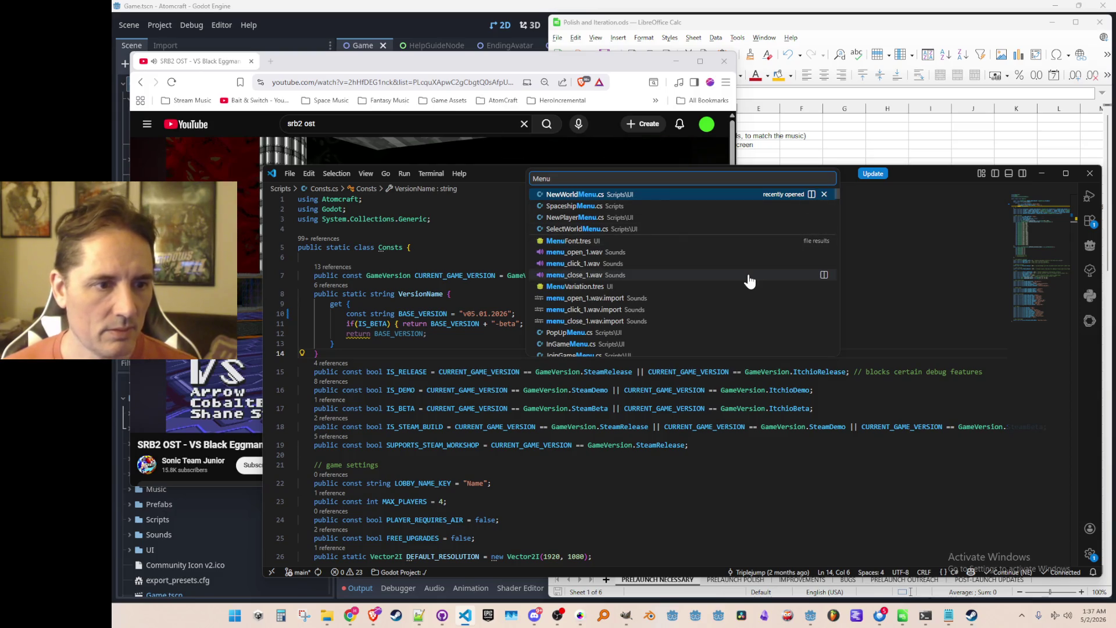
scroll(745, 267, down, 3)
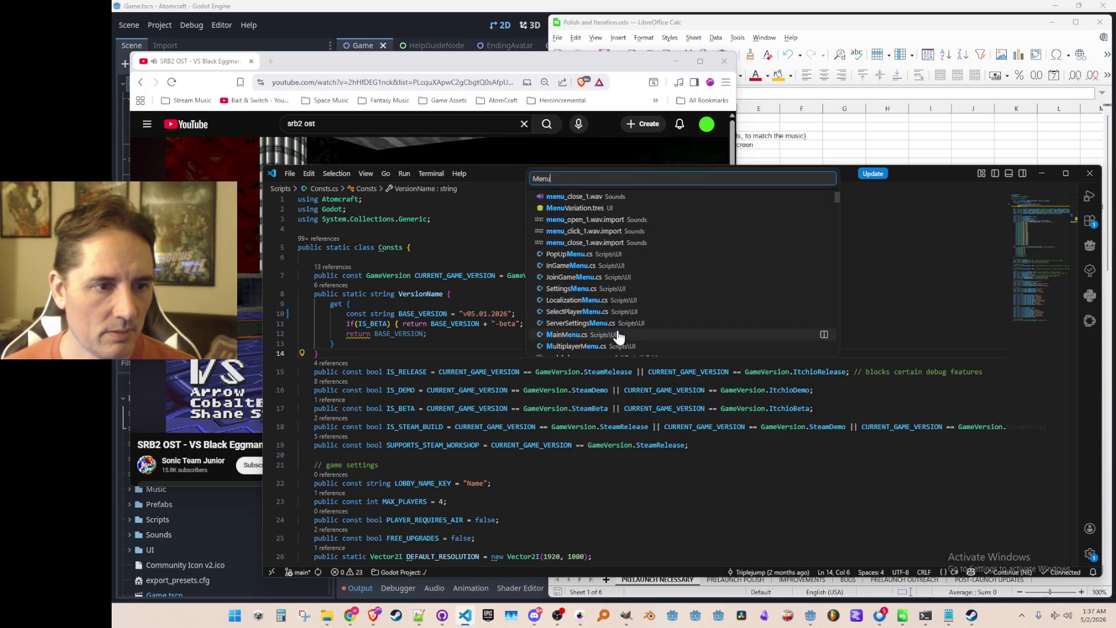
click(617, 290)
Go to the SettingsPageAudio class definition and read through the audio settings code.
scroll(645, 327, down, 5)
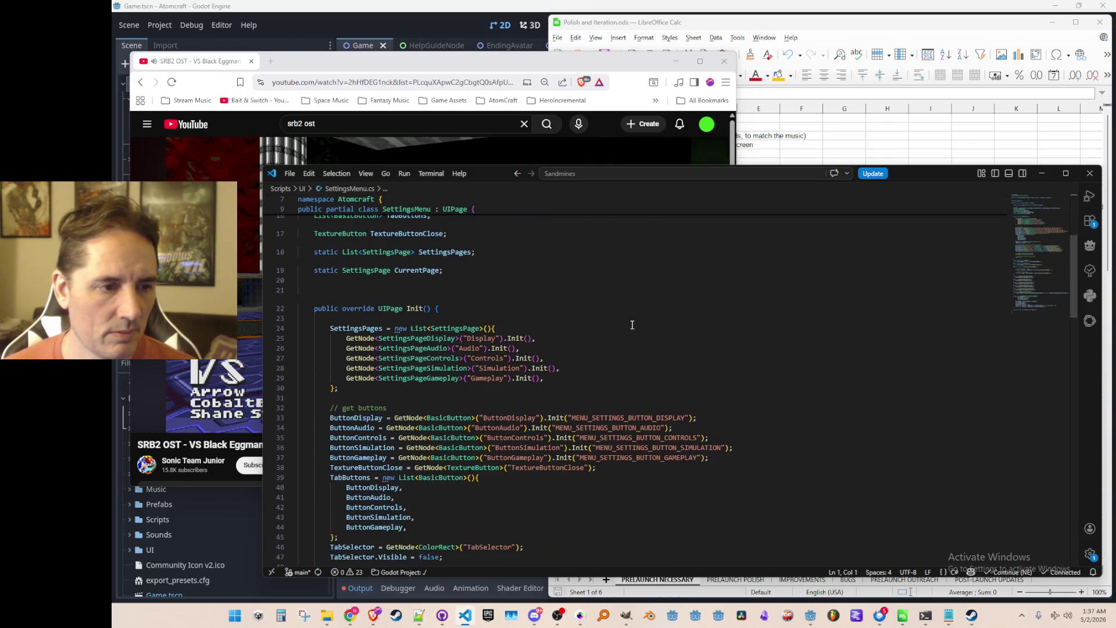
right_click(419, 348)
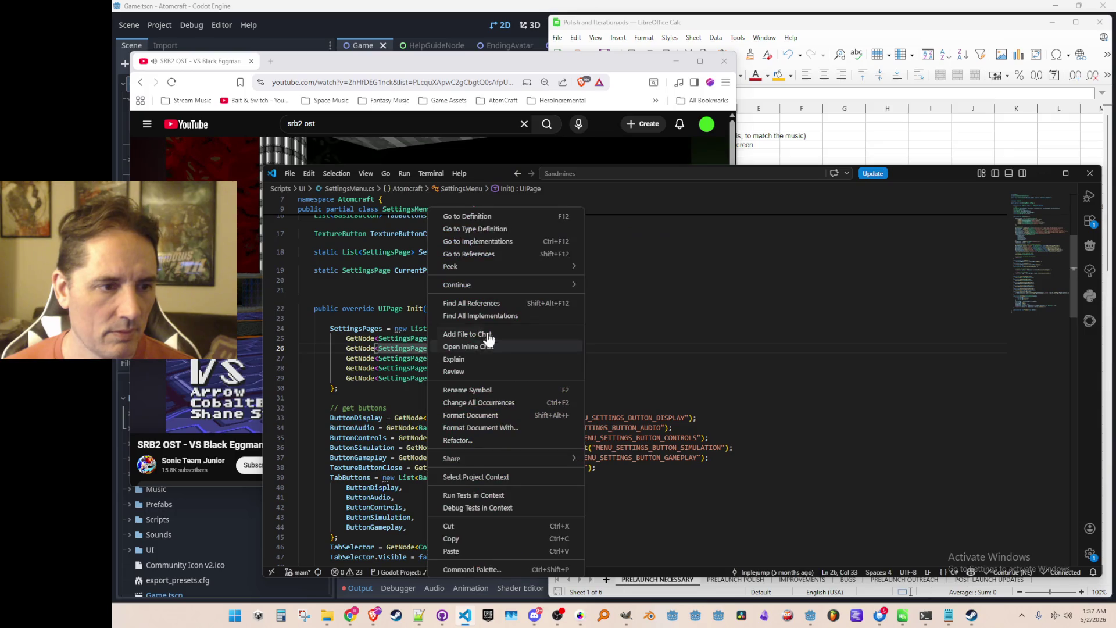
click(523, 215)
scroll(783, 359, down, 4)
click(810, 324)
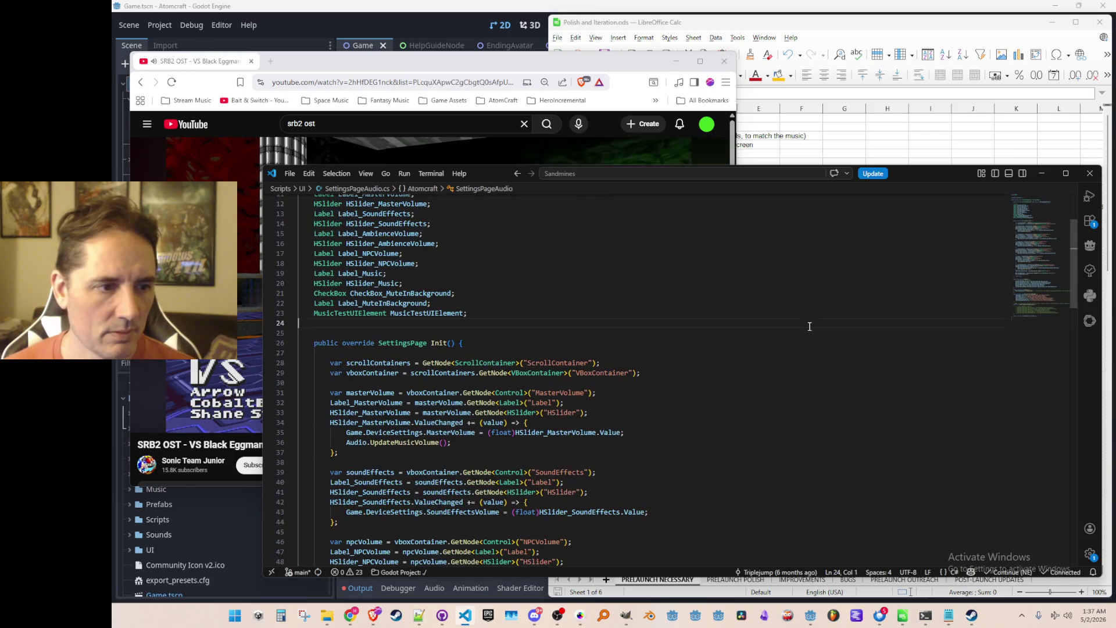
scroll(808, 329, down, 4)
scroll(803, 325, down, 15)
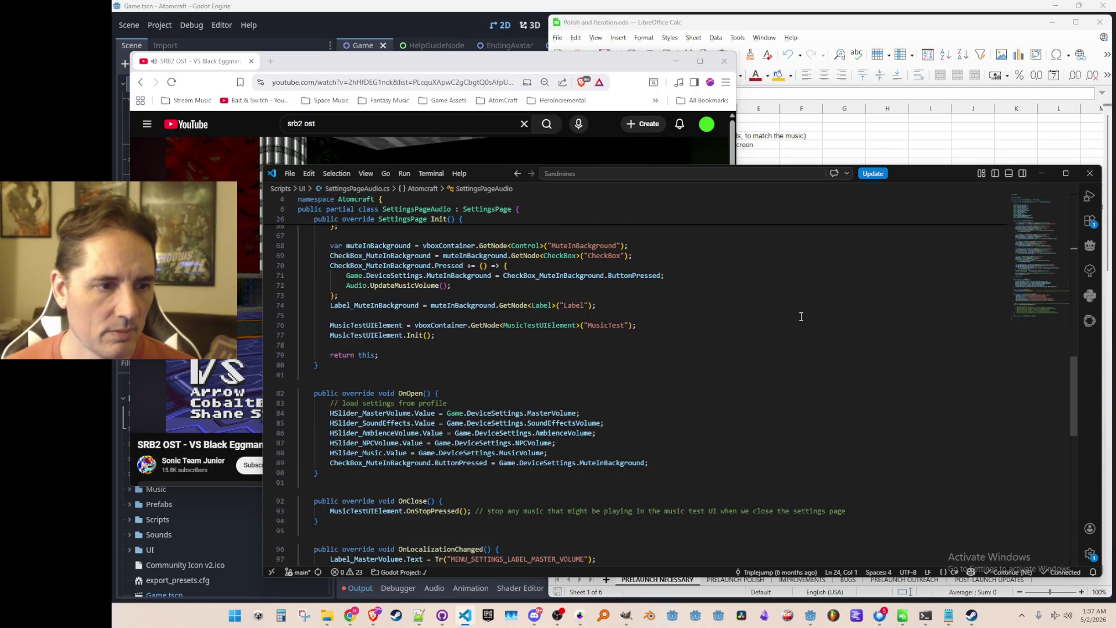
scroll(800, 318, down, 13)
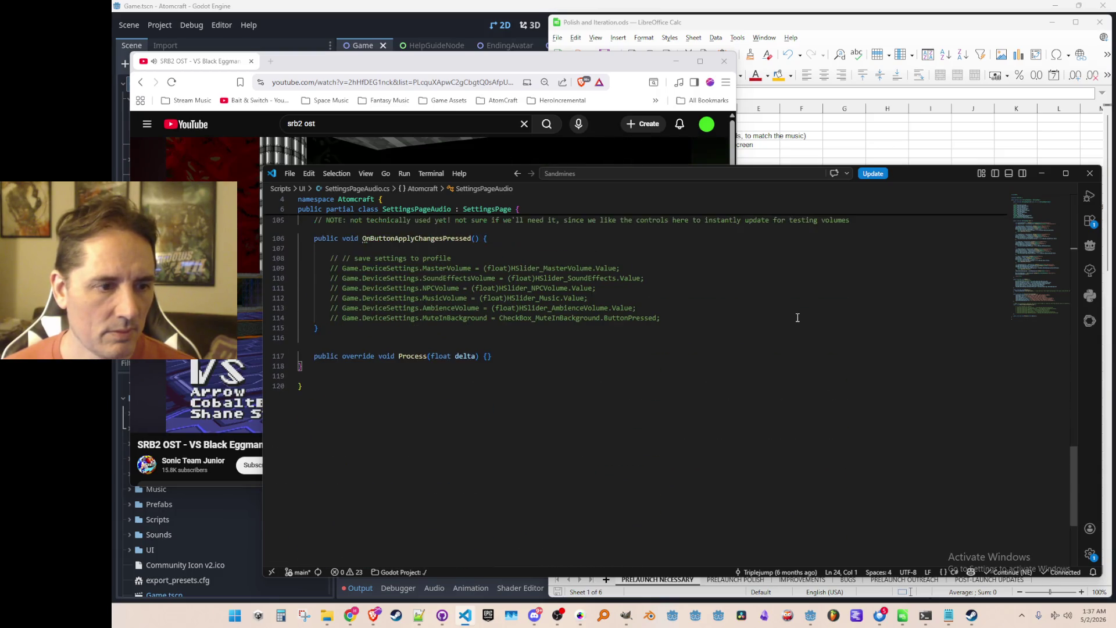
scroll(799, 320, up, 15)
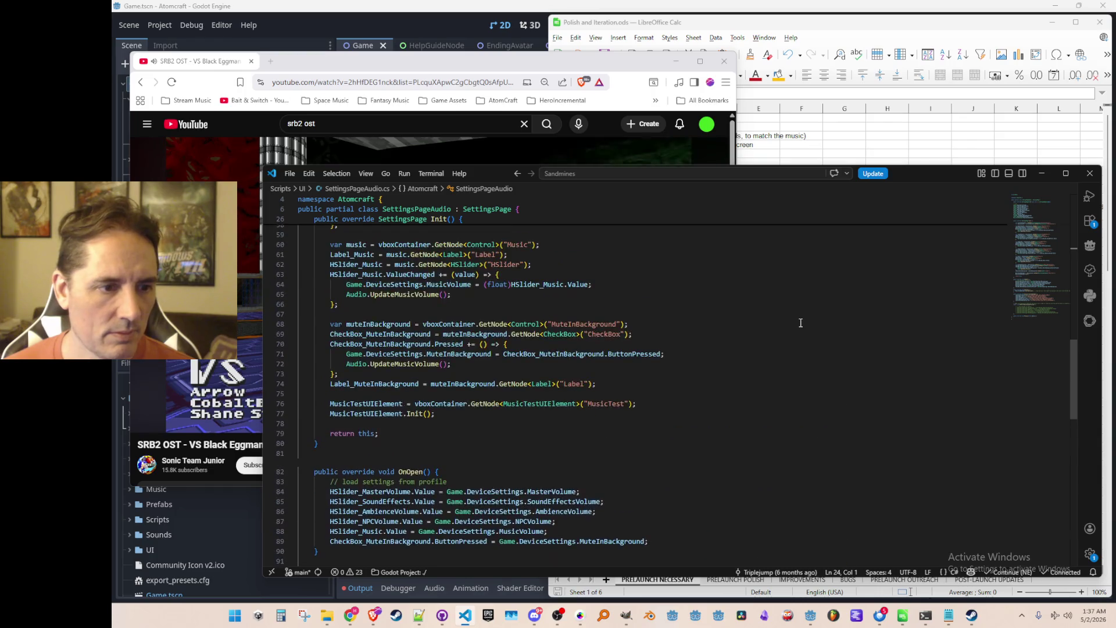
Jump to the MusicTestUIElement definition and review its Prev, Play, Stop and Next handlers.
click(562, 404)
key(F12)
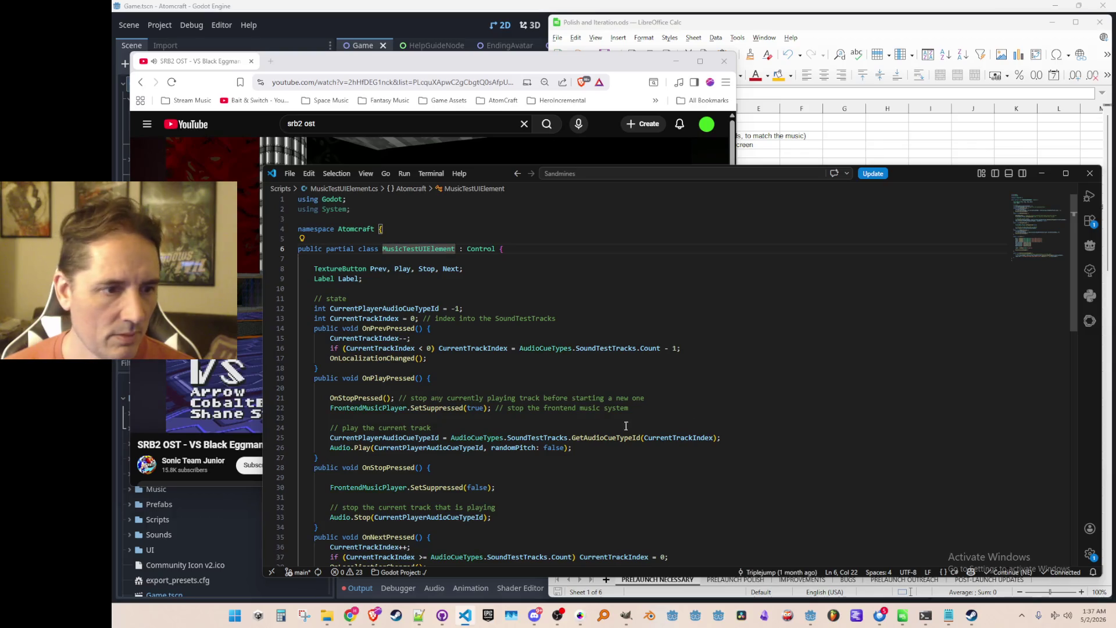
scroll(797, 297, down, 10)
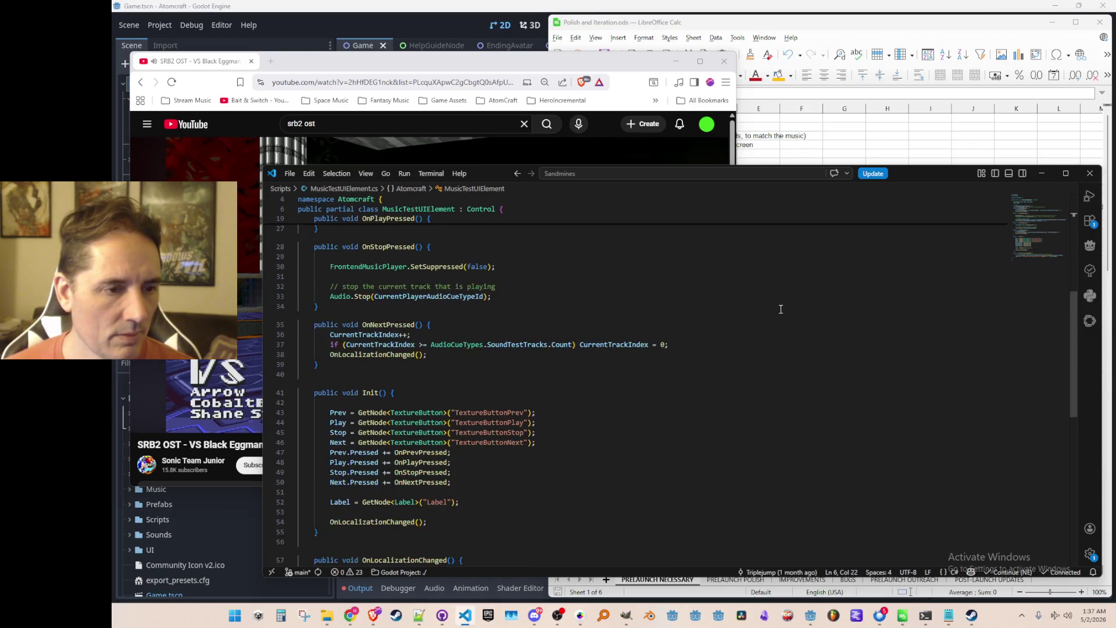
scroll(780, 305, up, 8)
scroll(780, 306, up, 4)
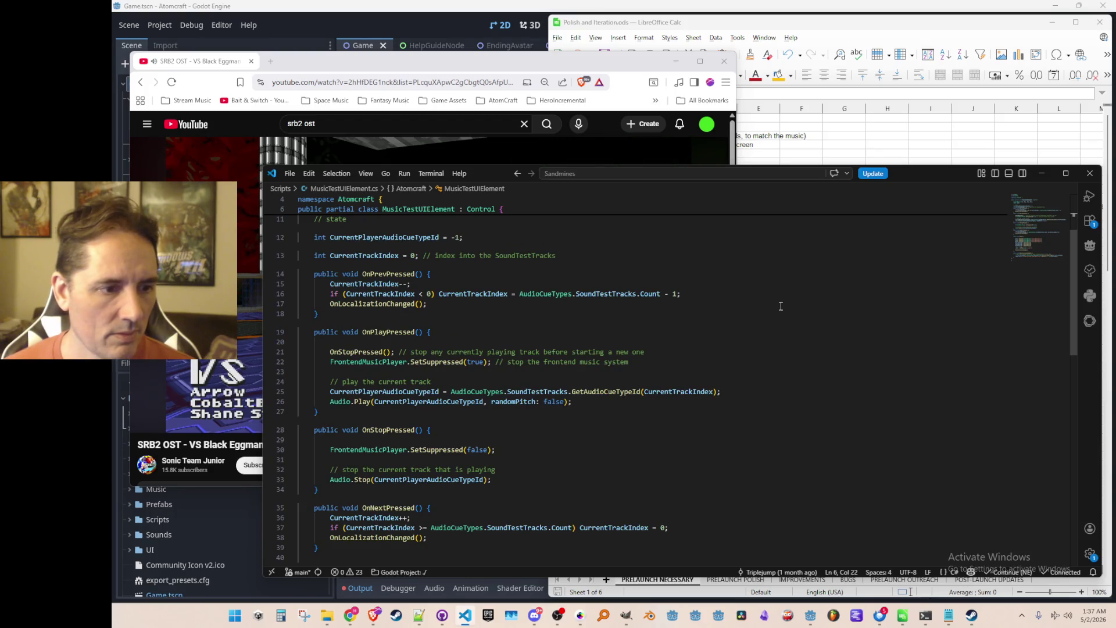
scroll(748, 323, down, 1)
click(535, 475)
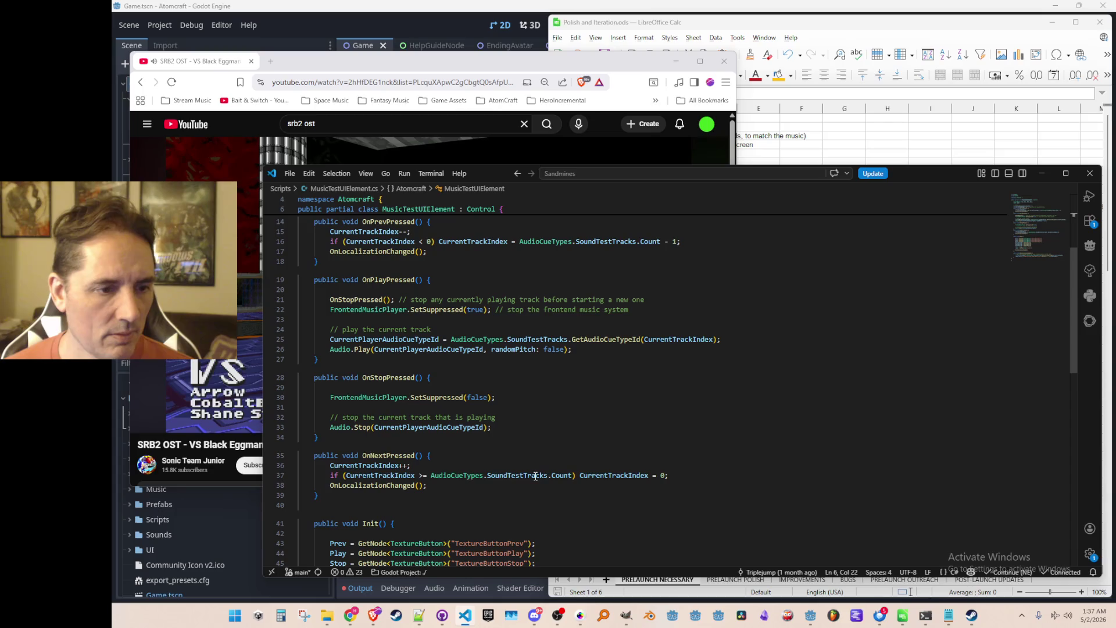
Jump to the SoundTestTracks definition and find where its tracks are added in AudioCueTypes.cs.
key(F12)
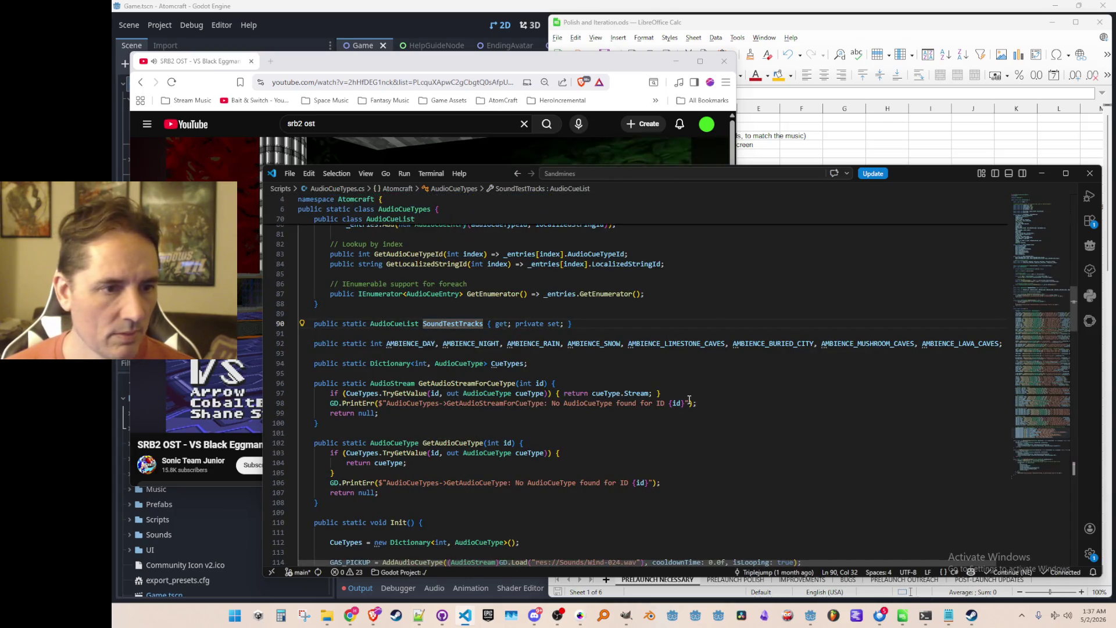
key(ctrl+f)
key(Return)
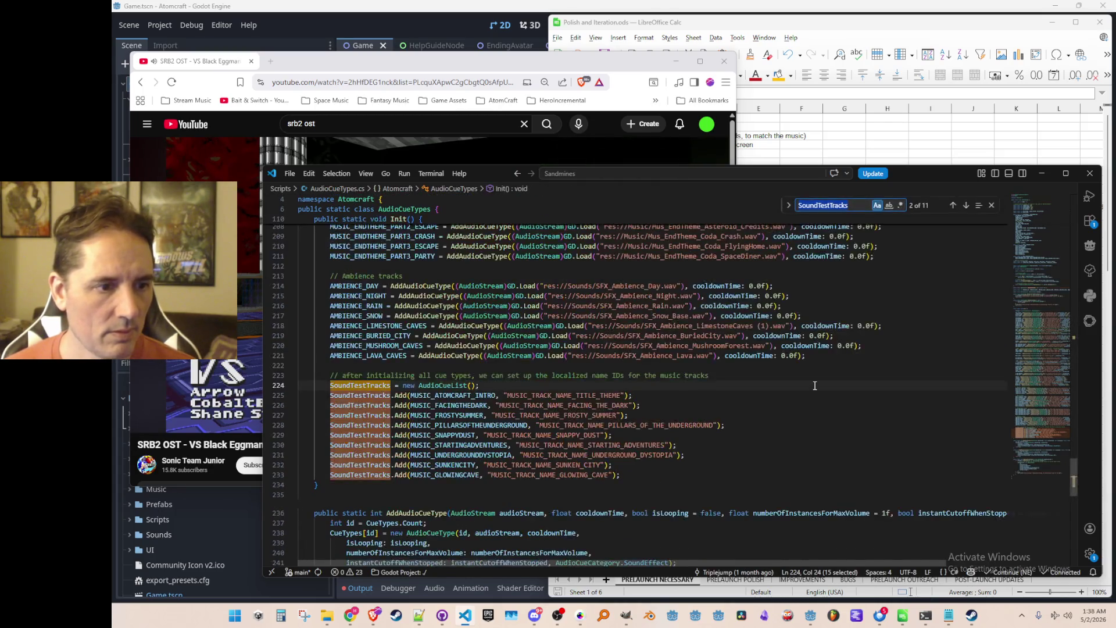
key(Escape)
Step through the music tracks added to SoundTestTracks, then go back to SettingsPageAudio.cs.
key(Home)
key(Home)
key(Down)
key(Down)
key(Down)
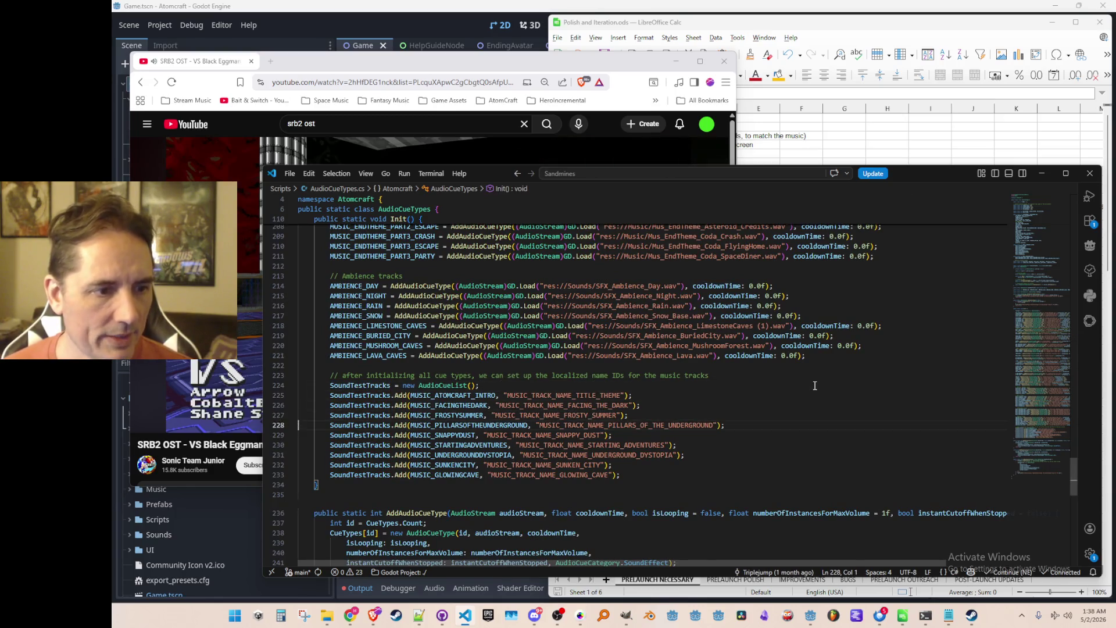
key(Down)
key(Down)
key(Down)
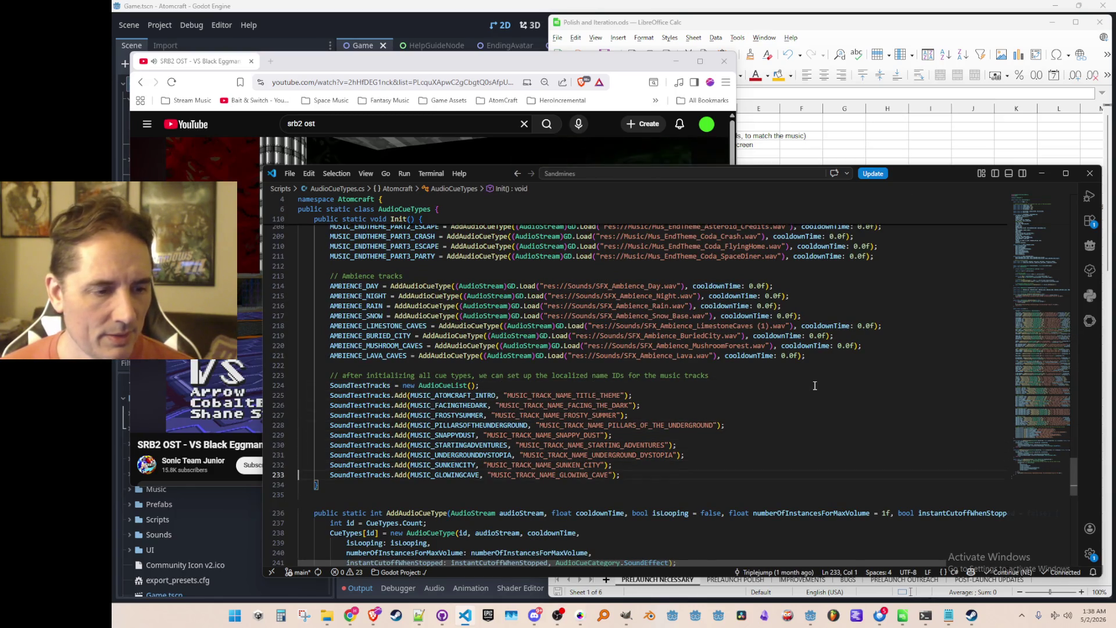
key(Up)
key(Up)
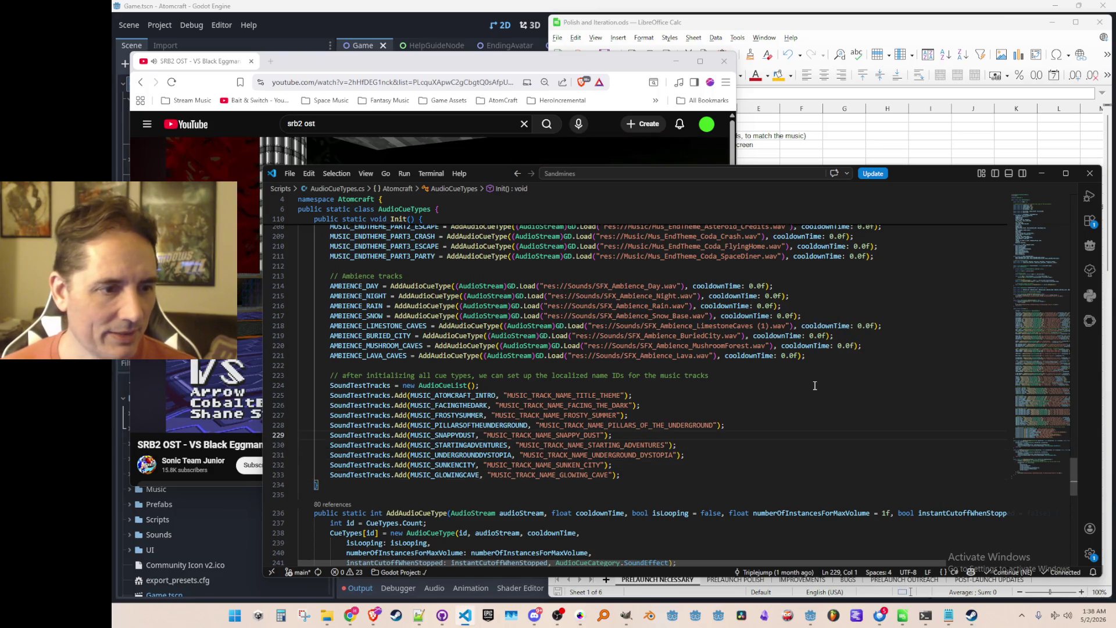
key(Up)
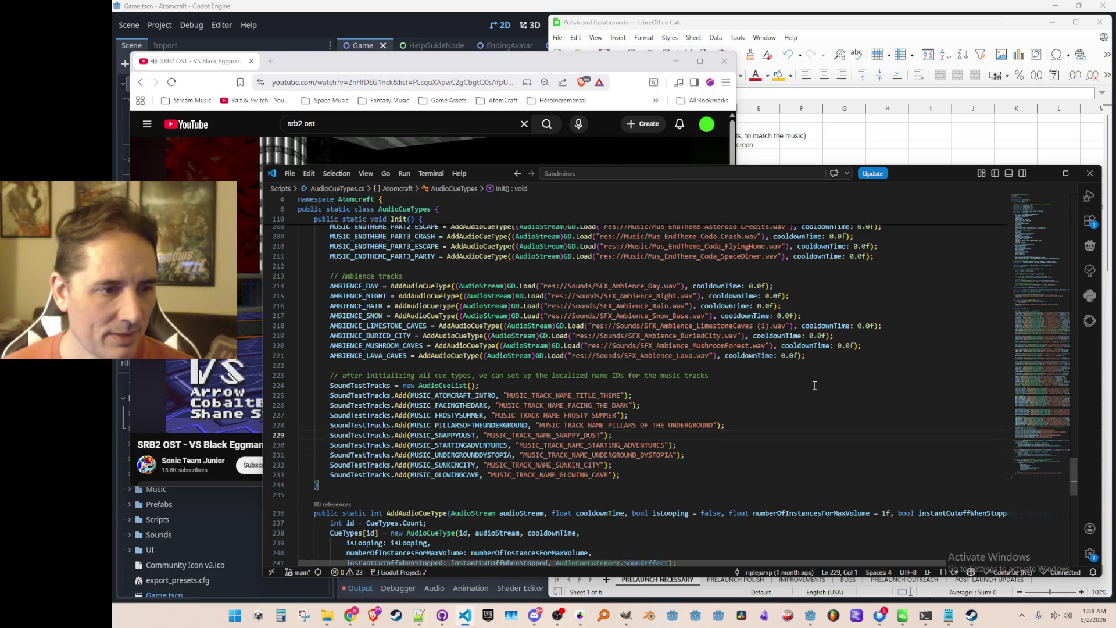
key(Up)
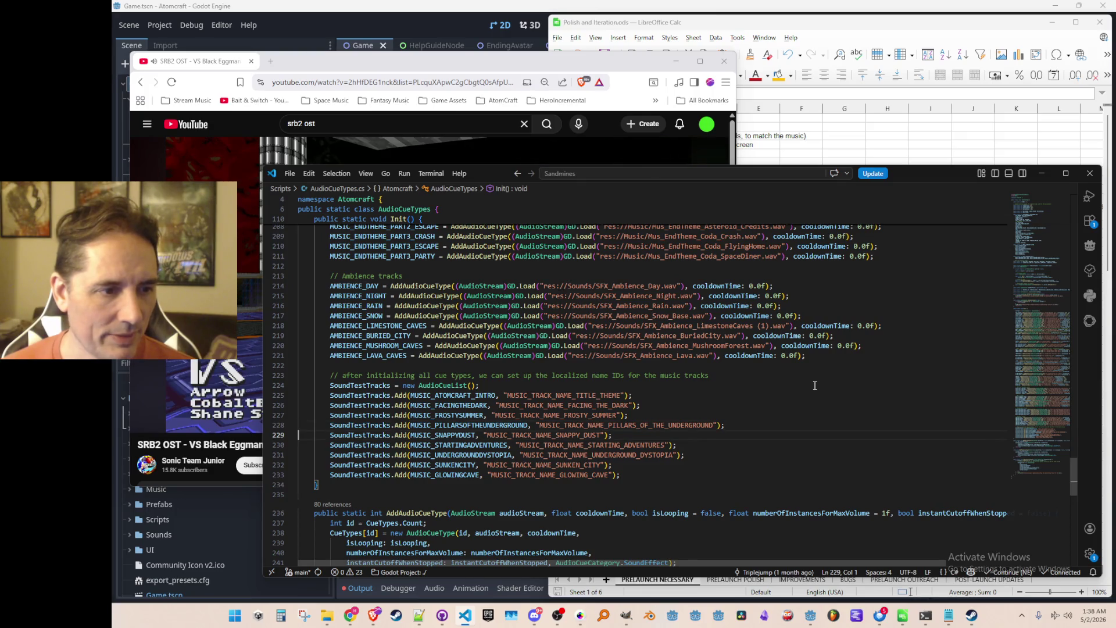
key(Down)
key(Down)
key(Down)
key(Up)
key(Up)
key(Up)
key(Up)
key(Up)
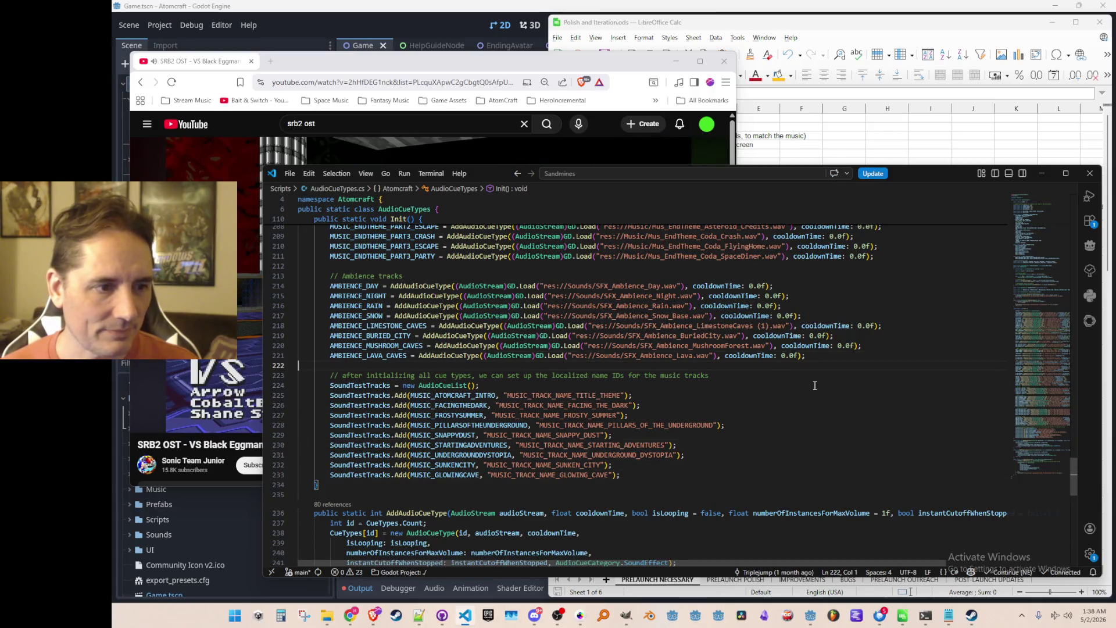
key(Up)
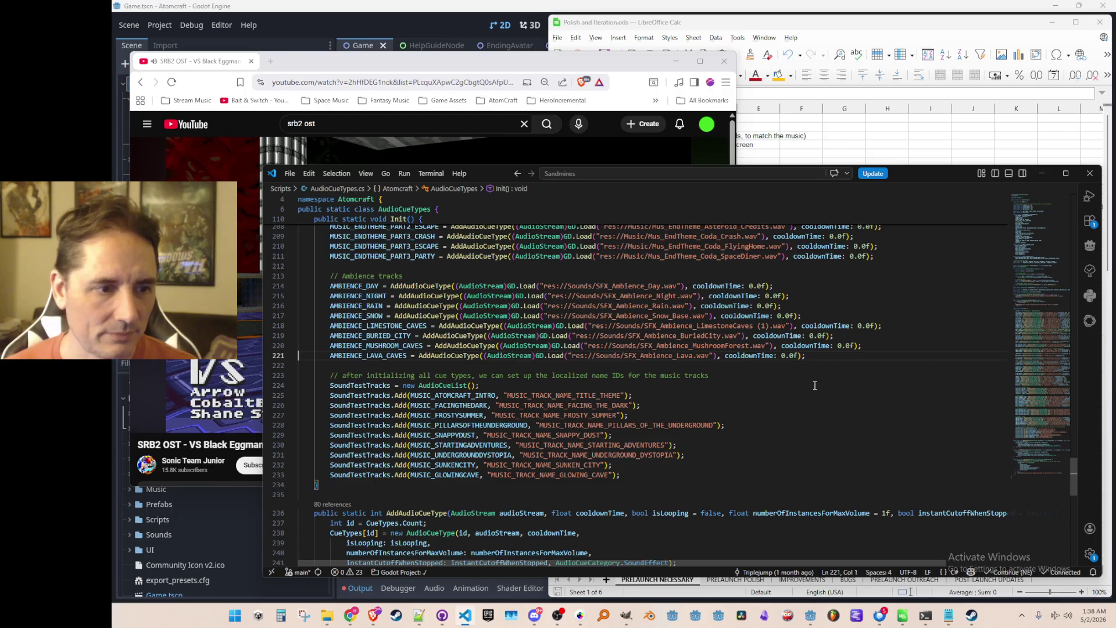
key(alt+Left)
key(alt+Left)
key(alt+Left)
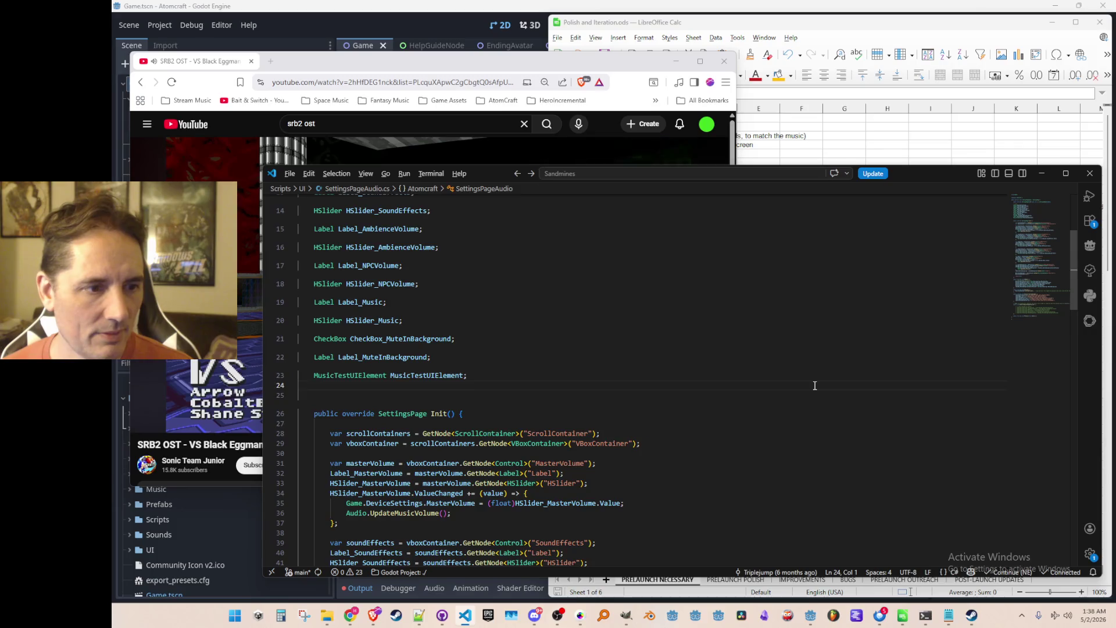
Navigate back to the VersionName property in Consts.cs and minimise Visual Studio Code.
key(alt+Left)
key(alt+Left)
key(alt+Left)
key(alt+Left)
key(alt+Left)
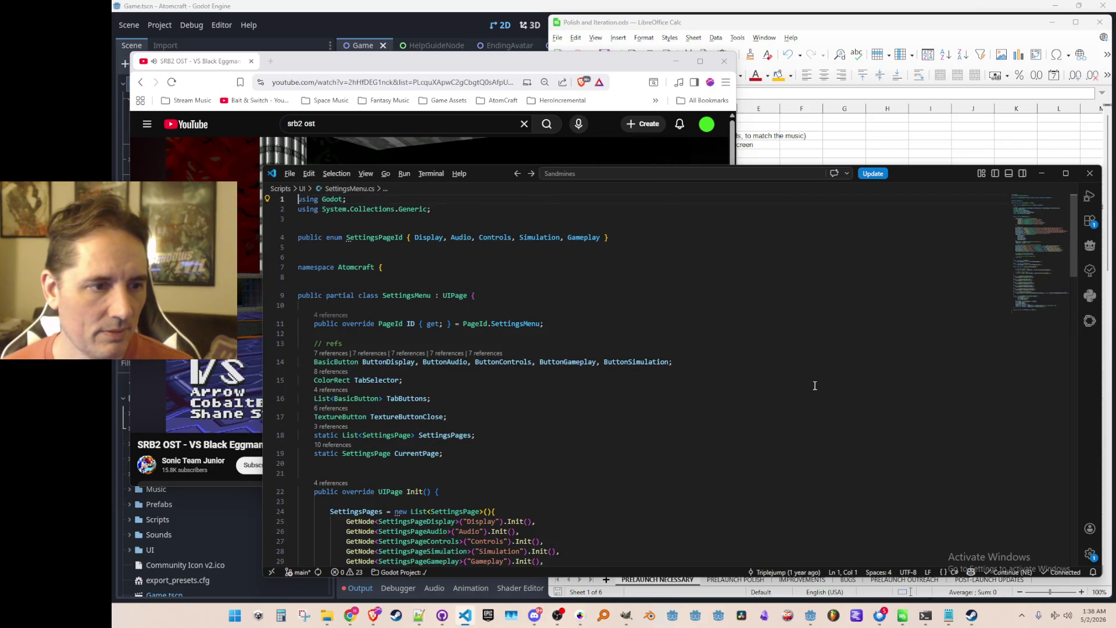
key(alt+Left)
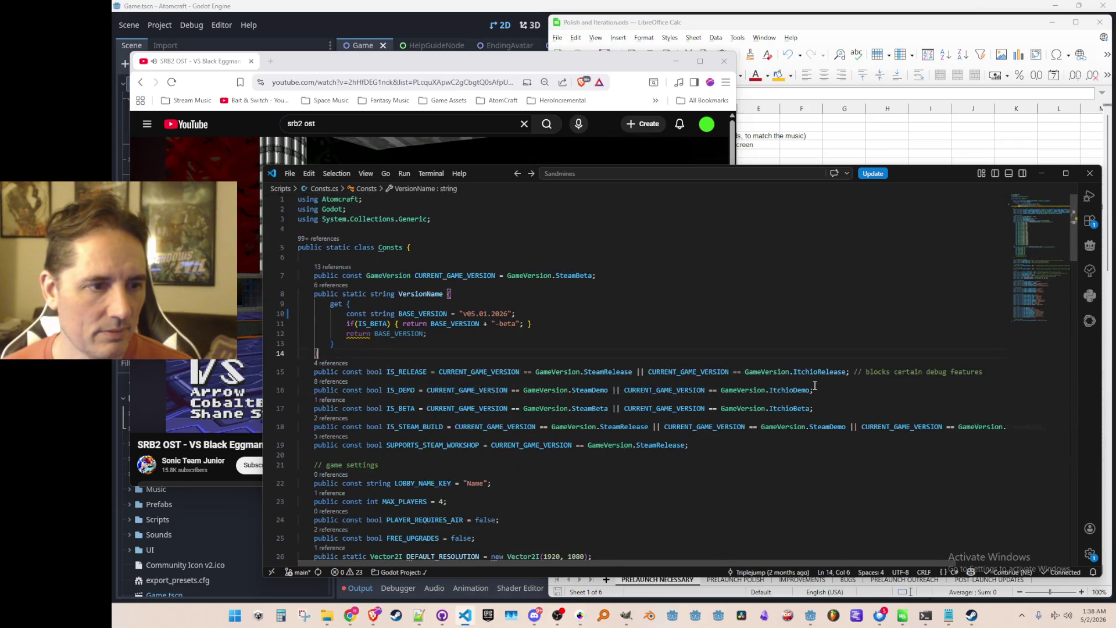
key(alt+Left)
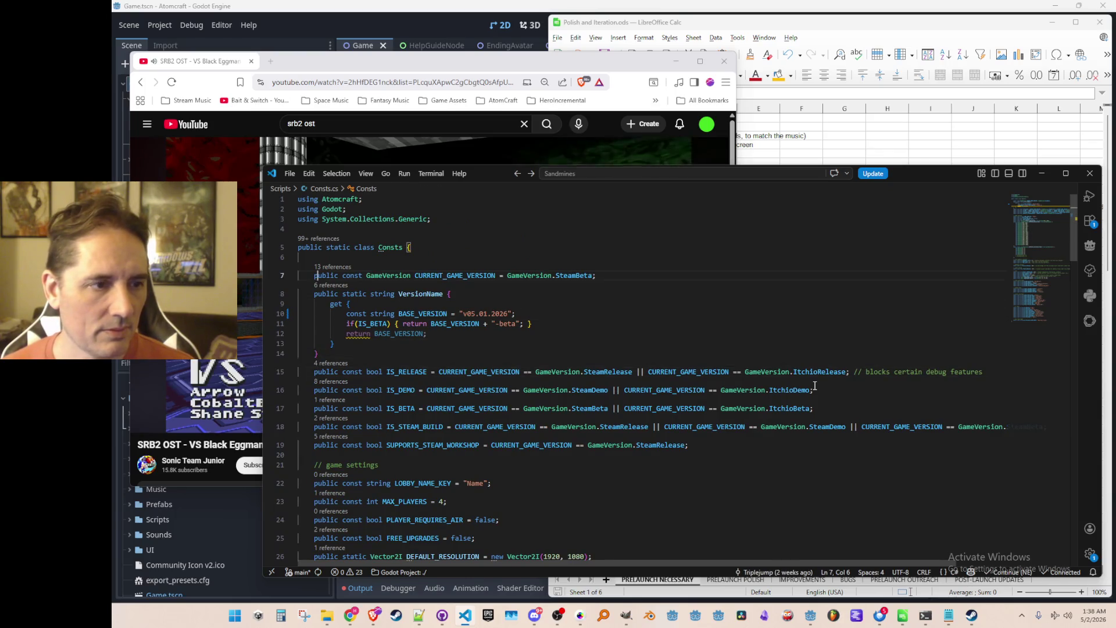
click(1043, 172)
Raise Calc to scan the PRELAUNCH NECESSARY list, then bring YouTube and the Bandcamp page forward.
click(776, 24)
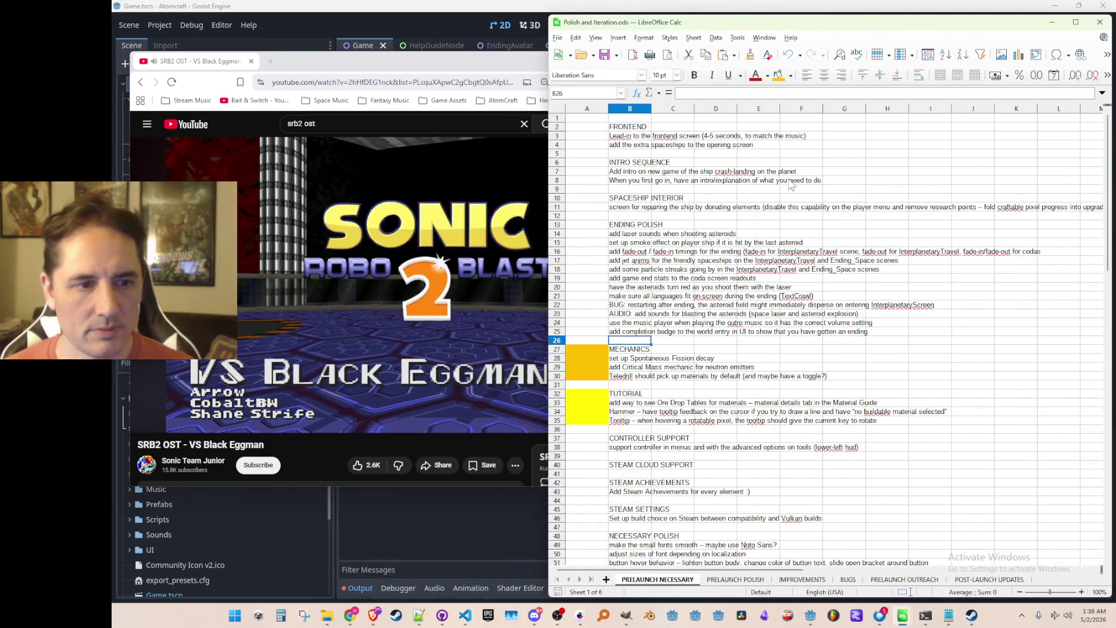
scroll(778, 201, down, 15)
scroll(778, 201, up, 15)
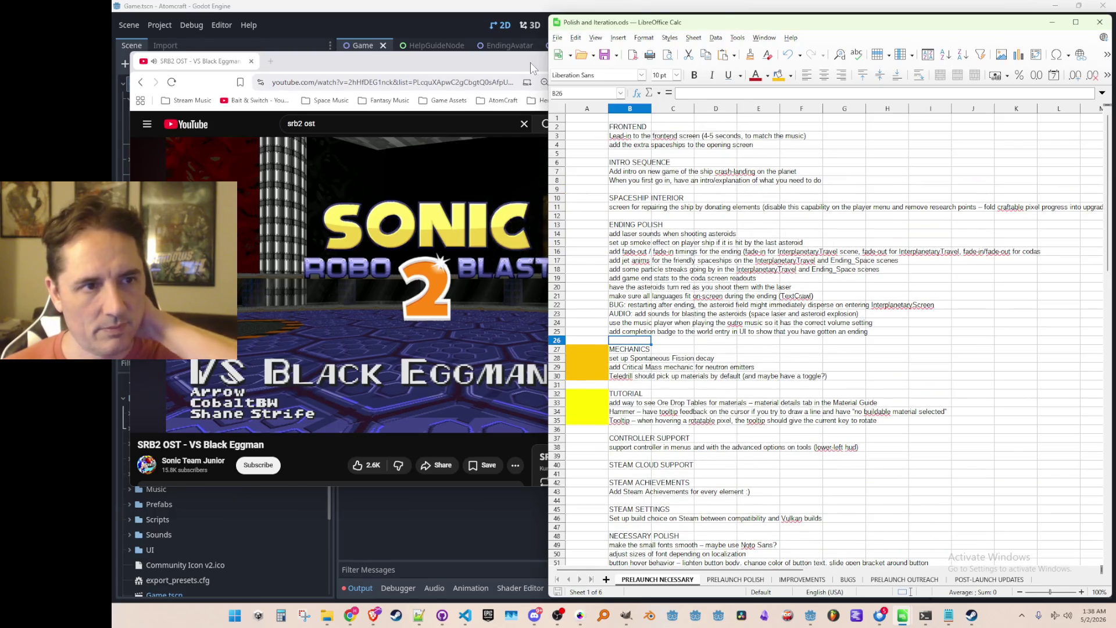
click(530, 62)
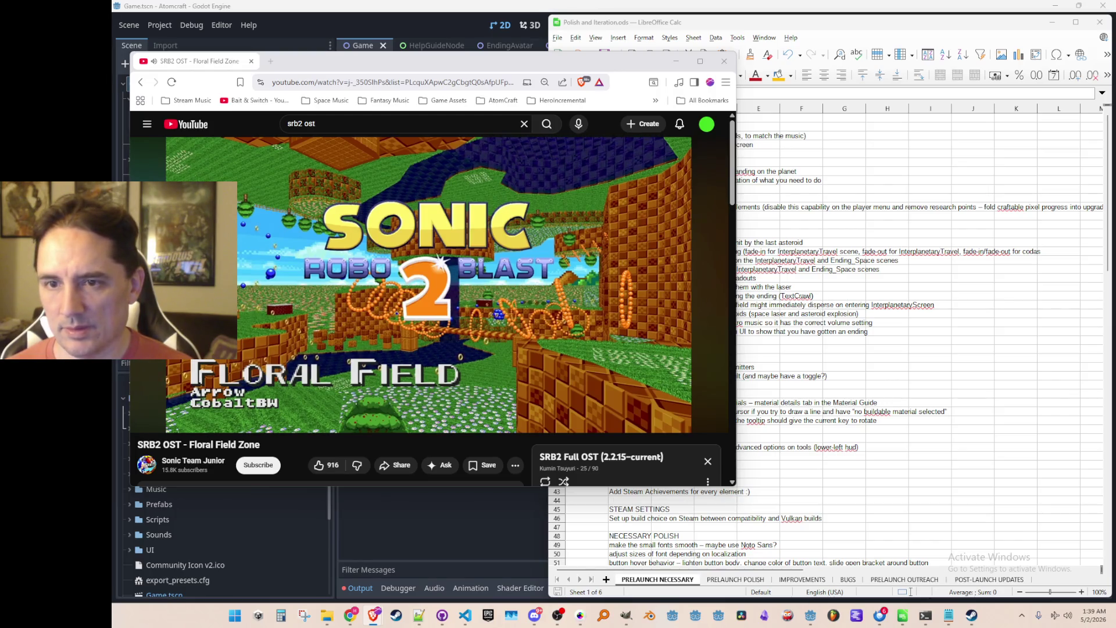
mouse_move(1115, 132)
mouse_down()
mouse_move(720, 148)
mouse_move(752, 161)
mouse_move(726, 145)
mouse_move(762, 22)
mouse_up()
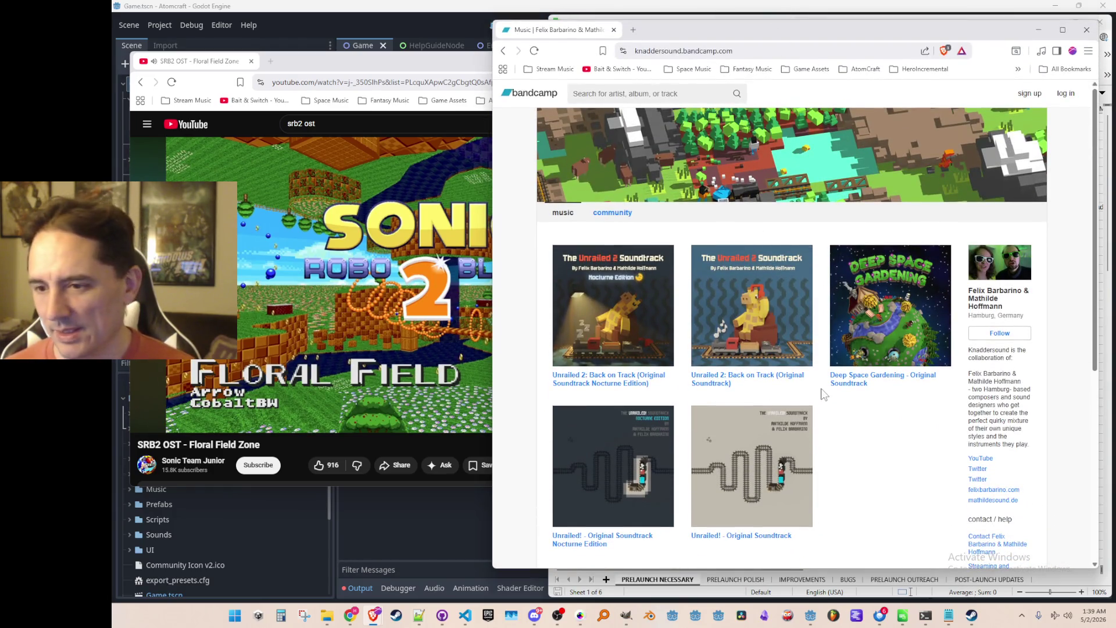
Scroll through the Unrailed composers' Bandcamp albums, then close that window with Ctrl+W.
scroll(837, 331, down, 1)
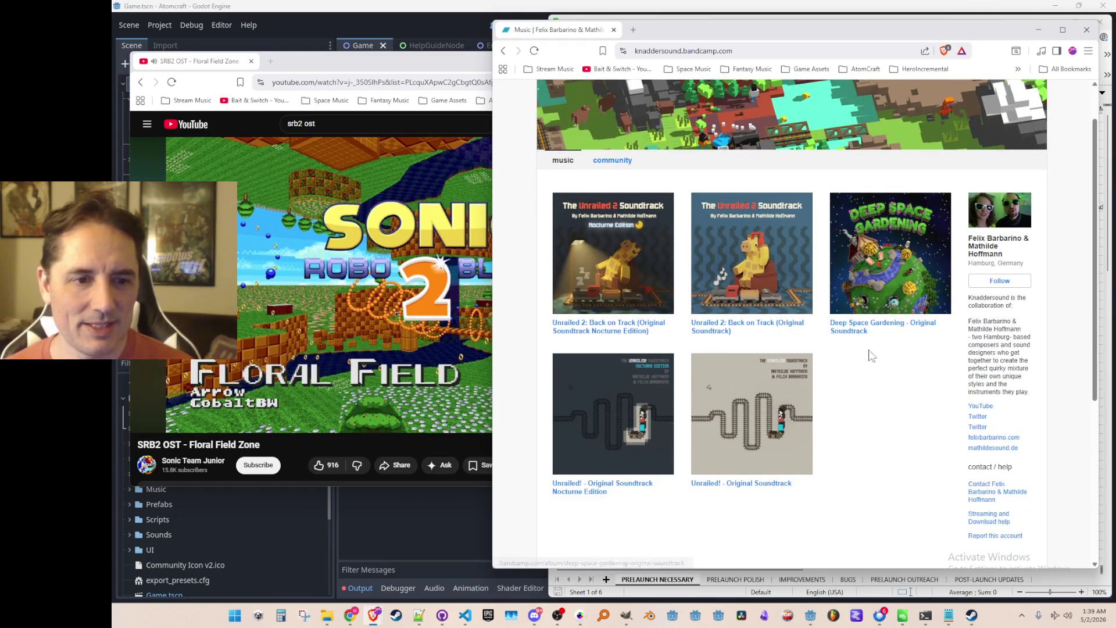
scroll(906, 349, up, 1)
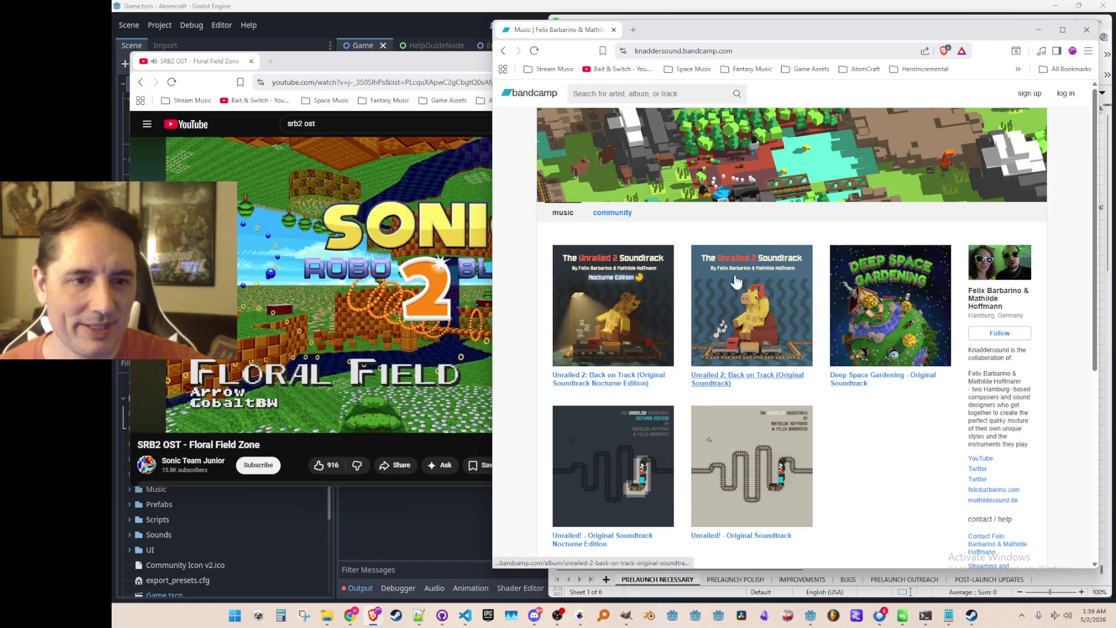
scroll(663, 471, down, 3)
scroll(814, 439, up, 3)
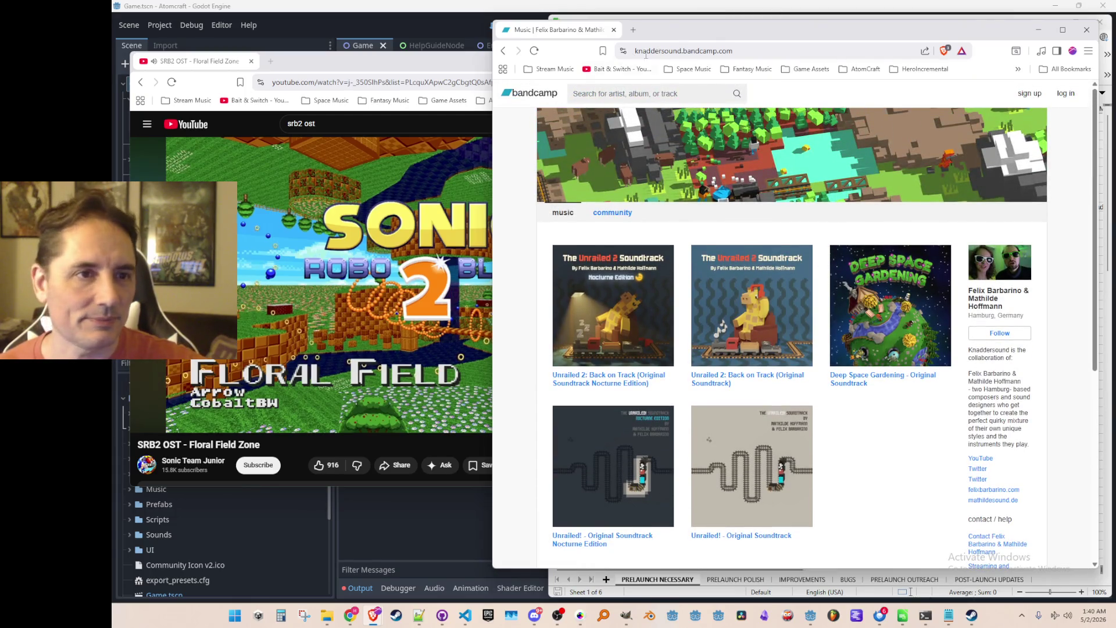
key(ctrl+w)
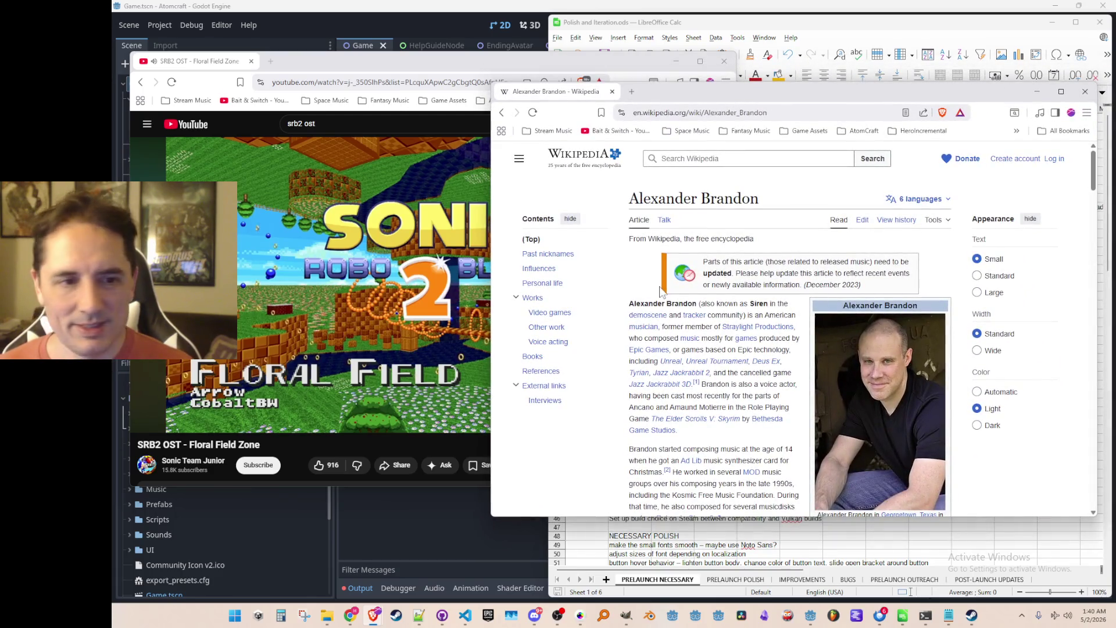
Scroll through the composer's Video games credits table on Wikipedia.
scroll(658, 287, down, 15)
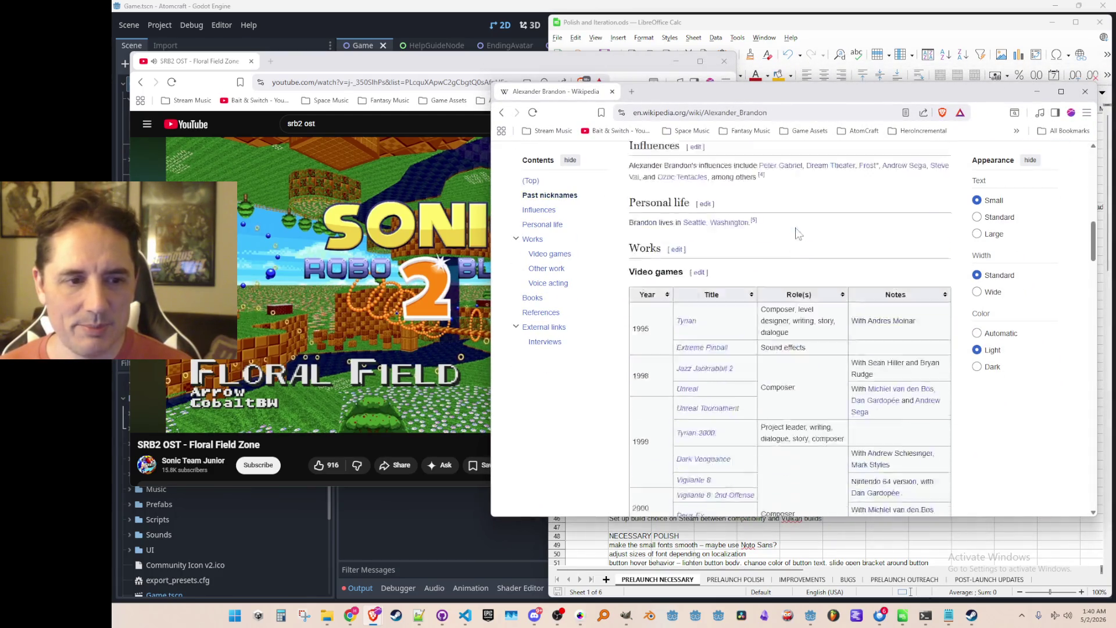
scroll(750, 334, down, 1)
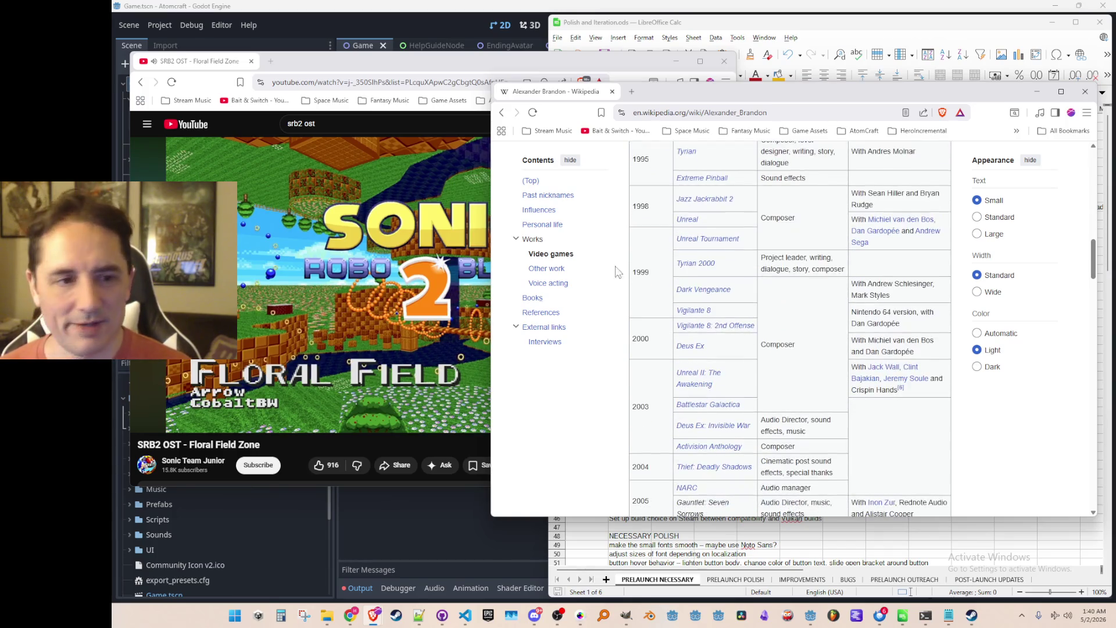
scroll(731, 209, down, 15)
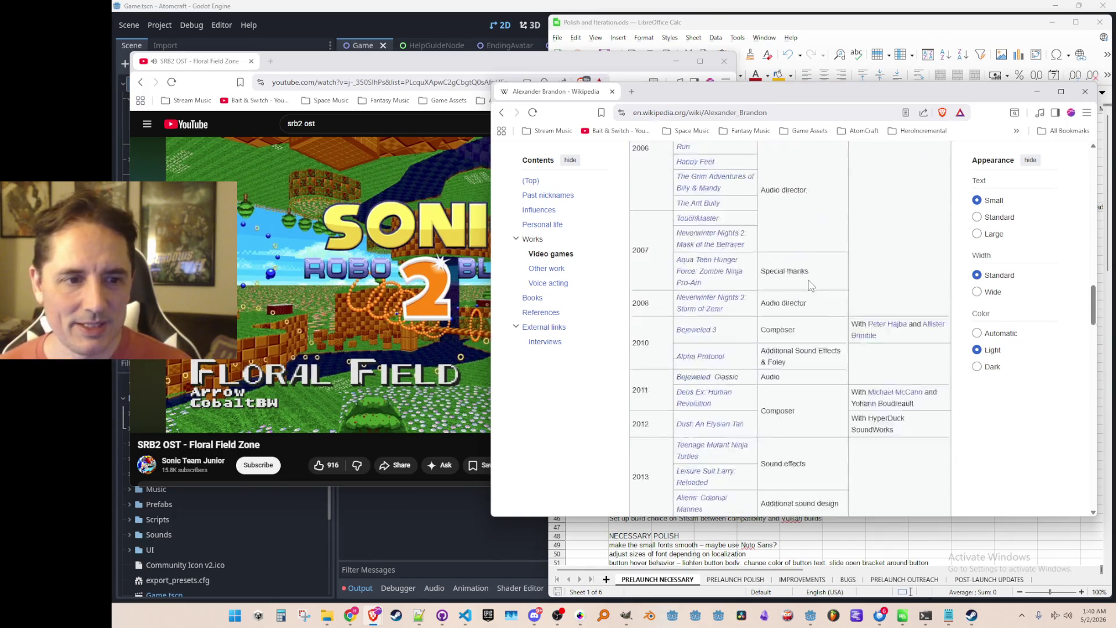
scroll(731, 299, up, 15)
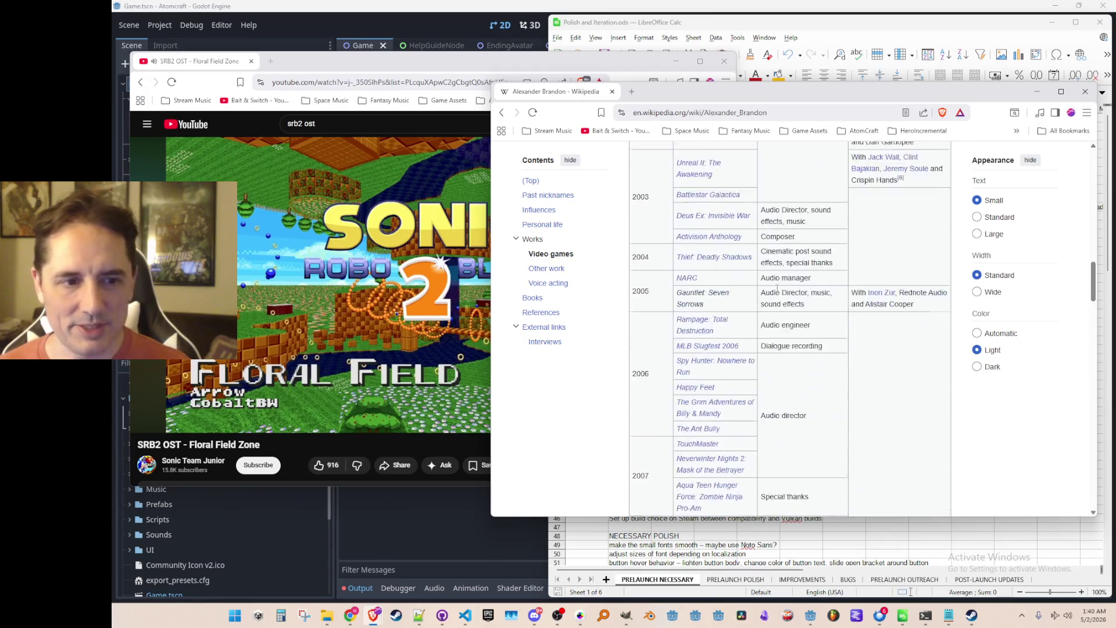
scroll(779, 302, down, 10)
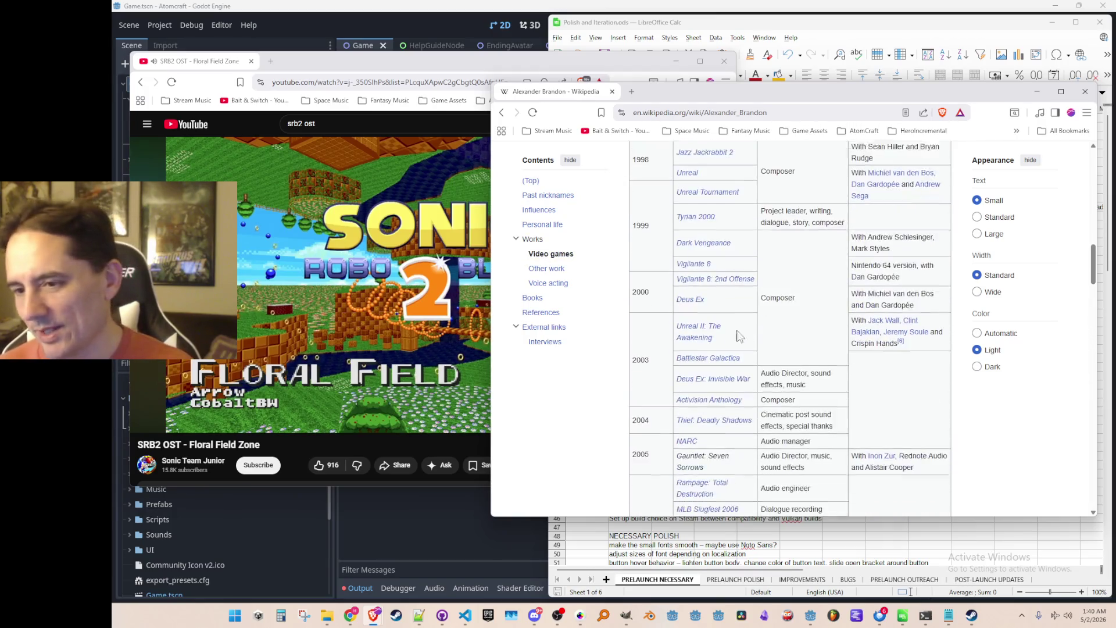
scroll(813, 292, up, 1)
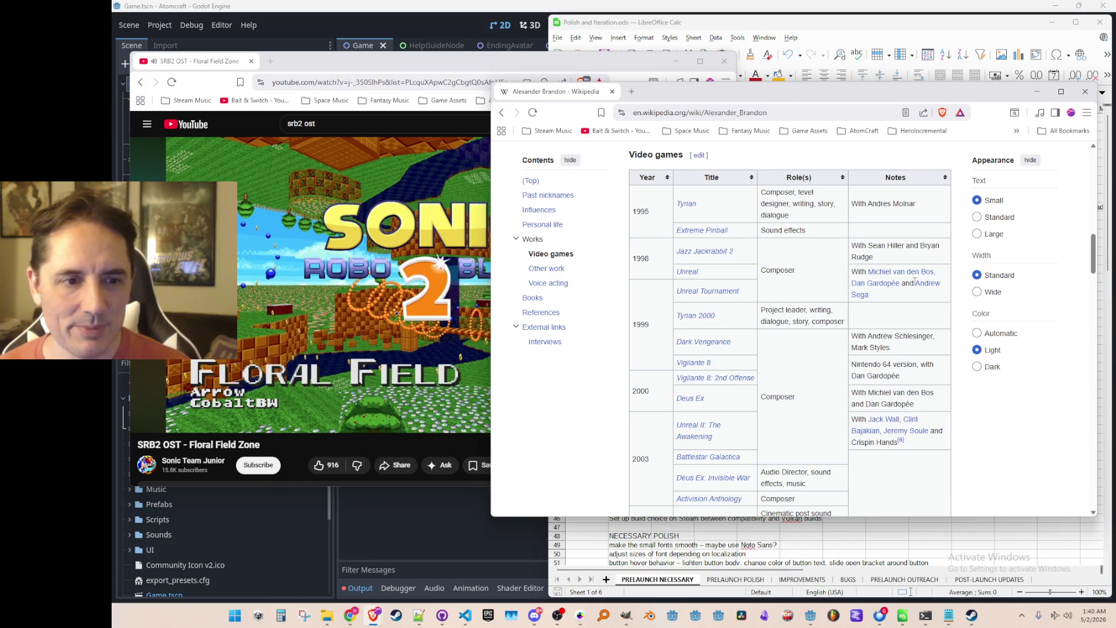
scroll(756, 373, down, 10)
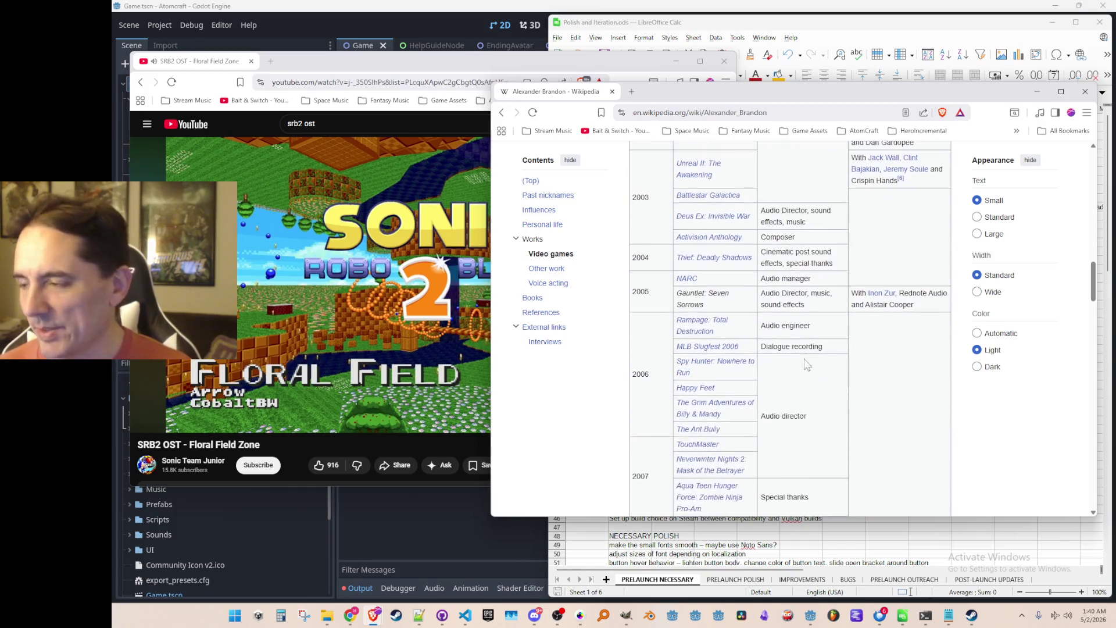
scroll(838, 300, down, 8)
scroll(838, 300, up, 15)
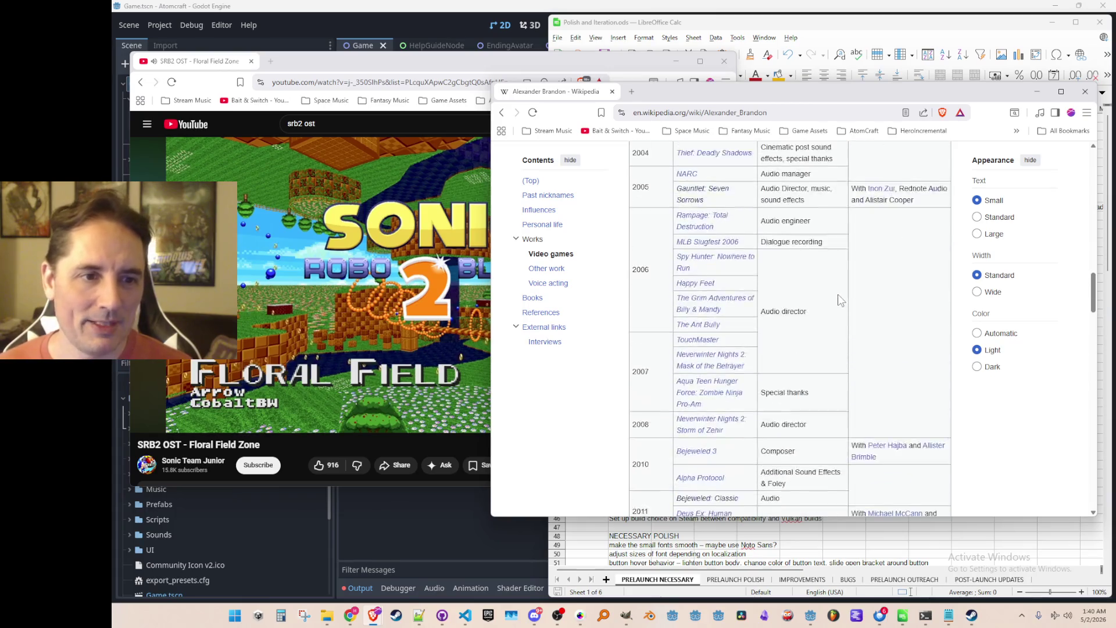
scroll(839, 300, up, 15)
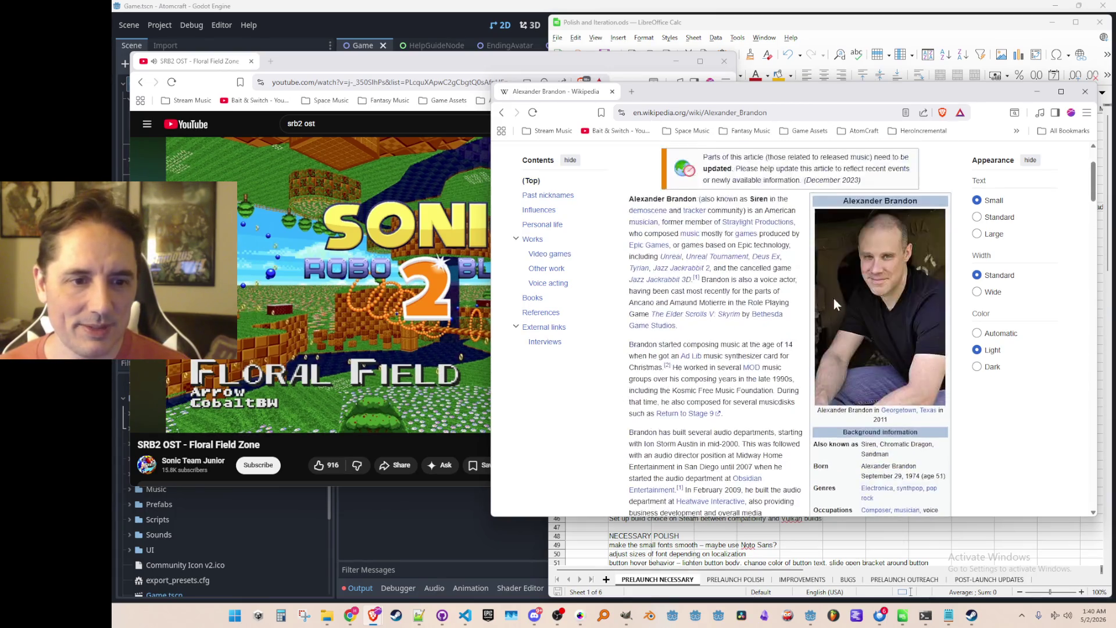
scroll(828, 312, down, 15)
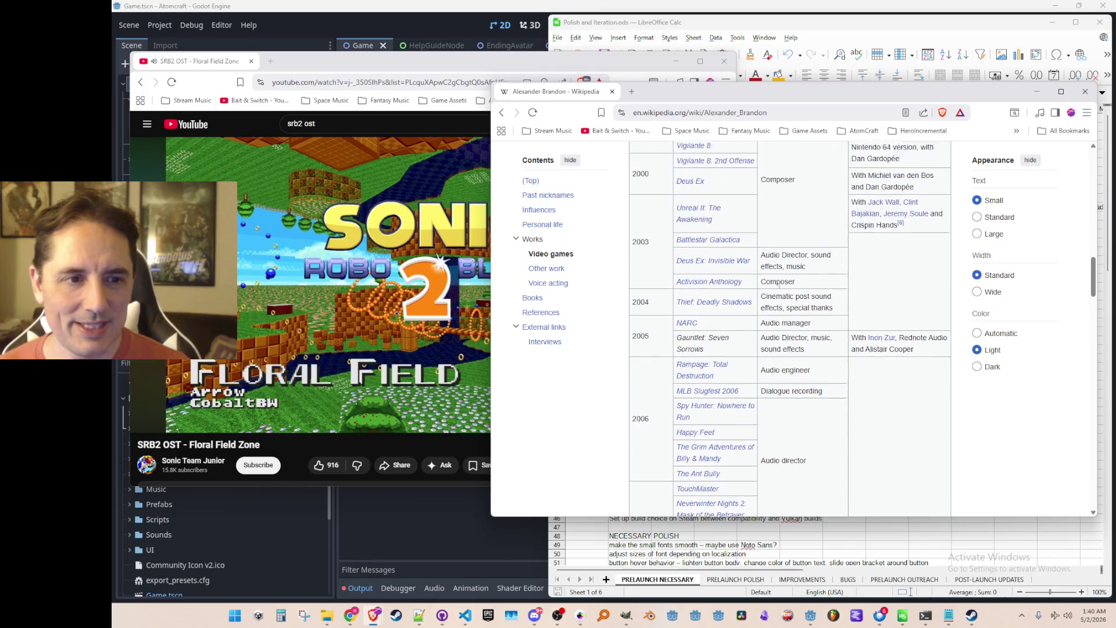
scroll(780, 289, up, 2)
Clear the accidental Deus Ex text selection, finish reading, and close the Wikipedia window.
drag(717, 293, 675, 308)
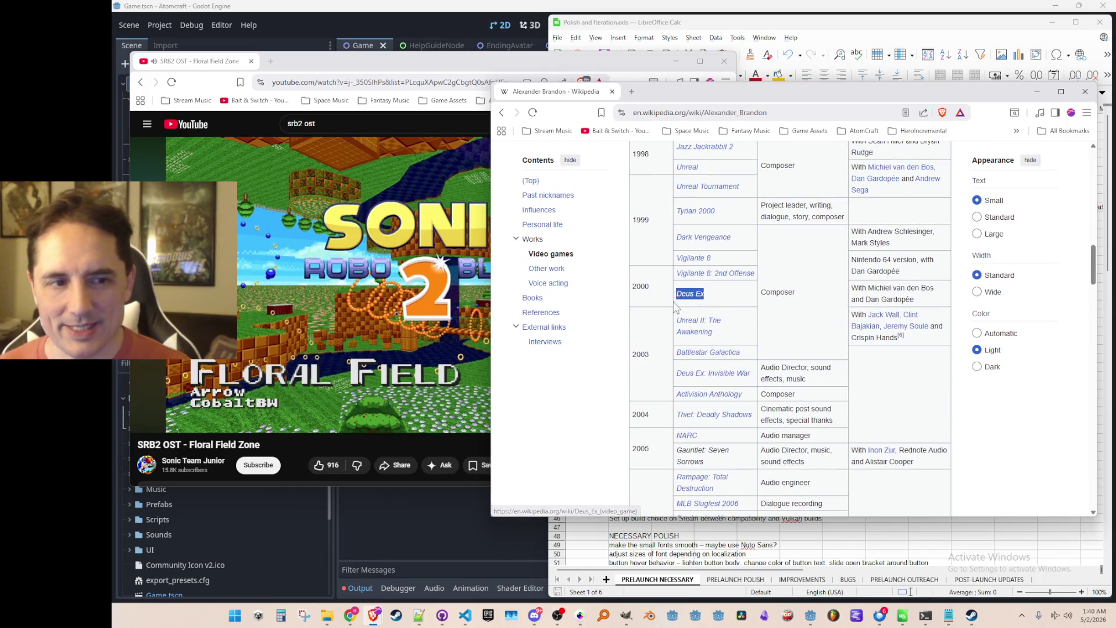
click(733, 299)
scroll(751, 346, up, 3)
scroll(698, 408, down, 1)
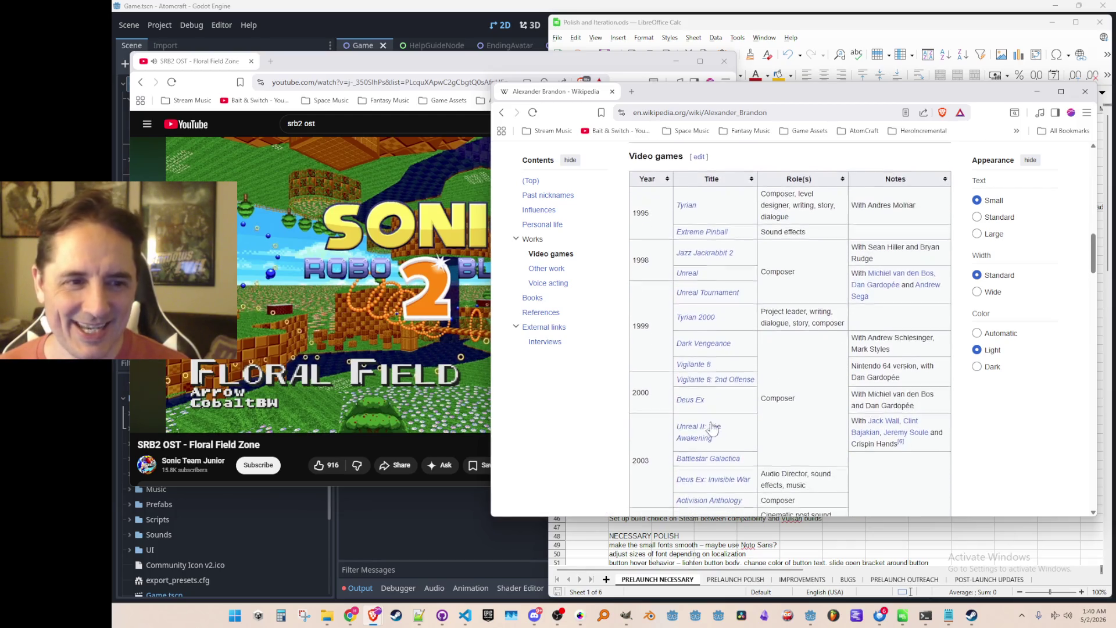
mouse_move(689, 209)
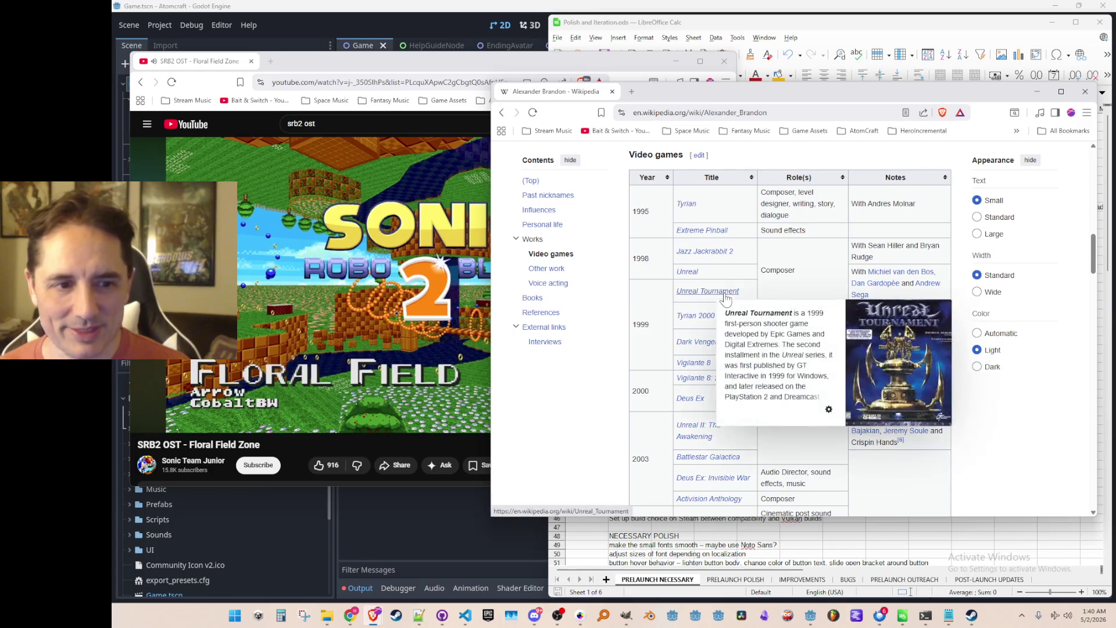
scroll(816, 278, down, 3)
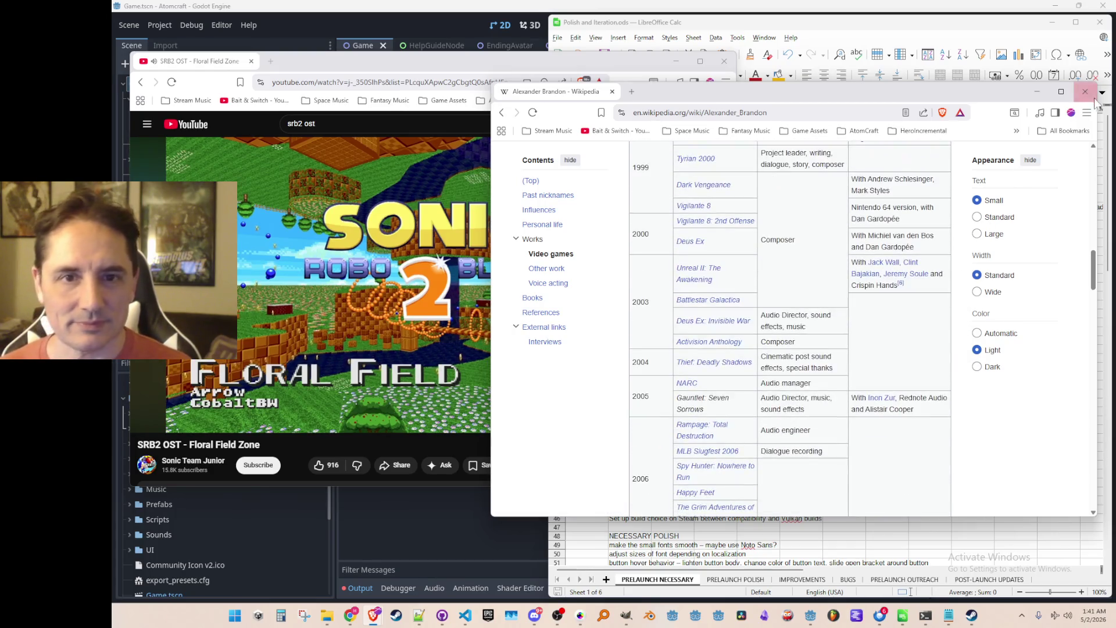
click(1085, 92)
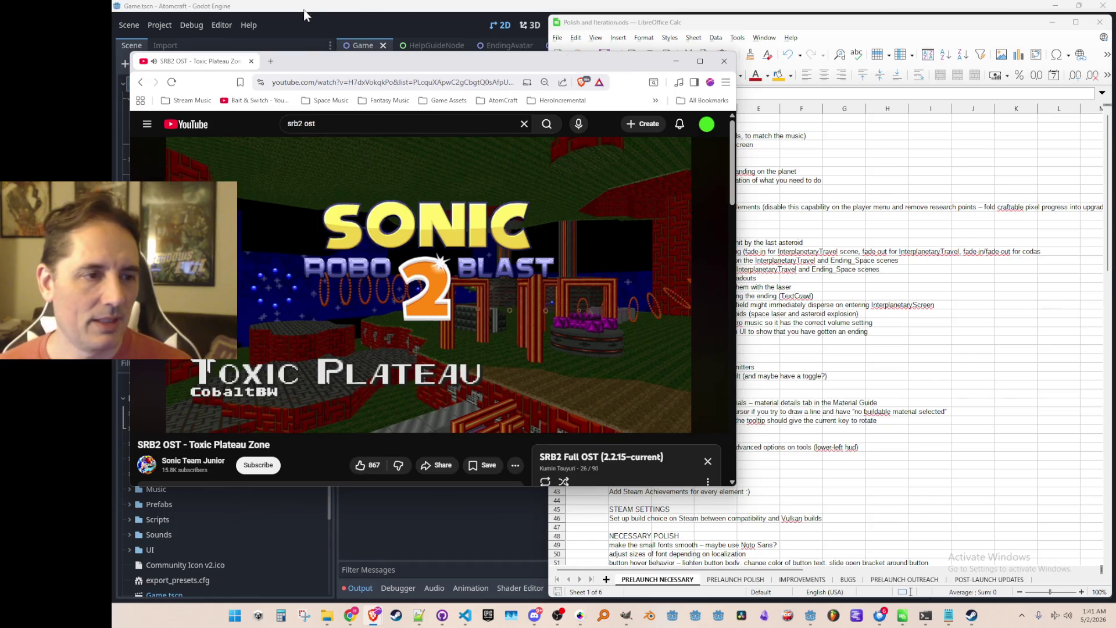
scroll(472, 239, down, 4)
scroll(613, 338, down, 12)
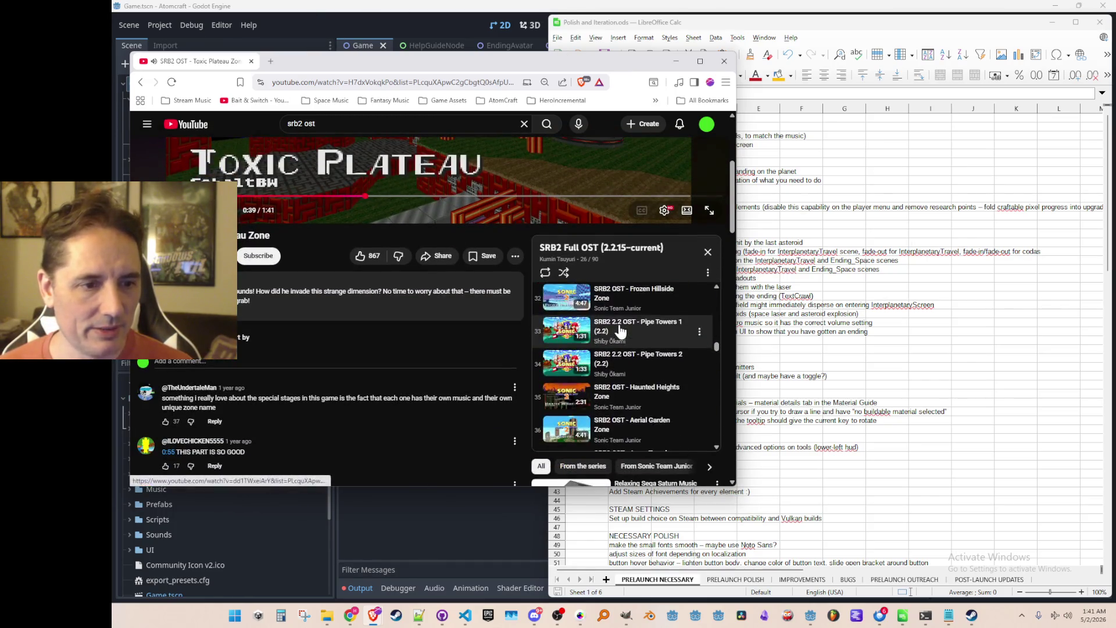
scroll(616, 334, down, 15)
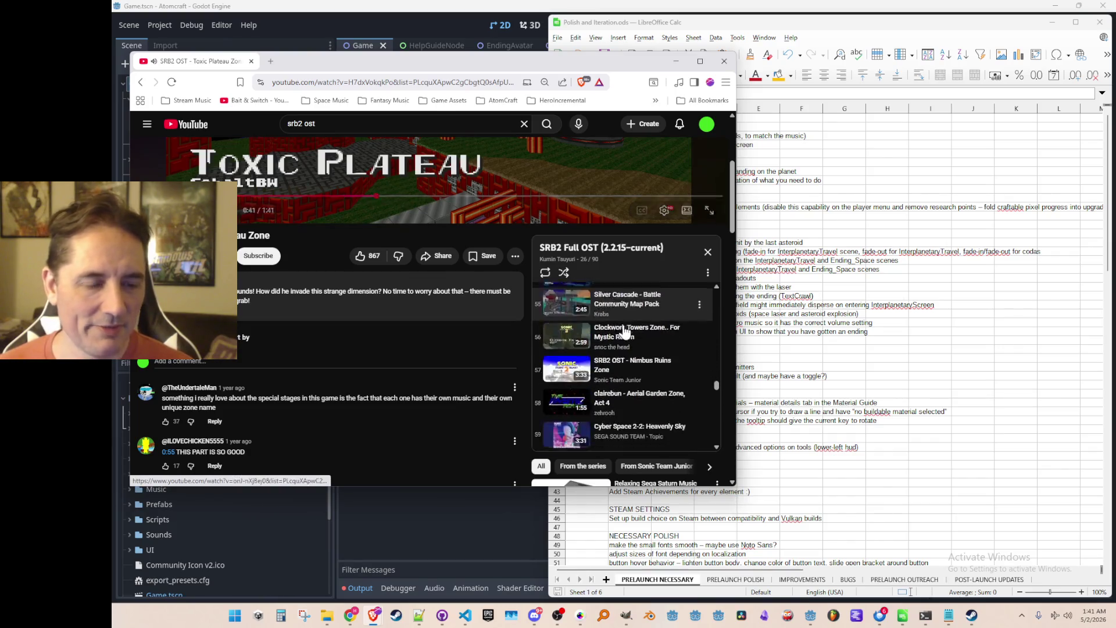
scroll(625, 331, up, 6)
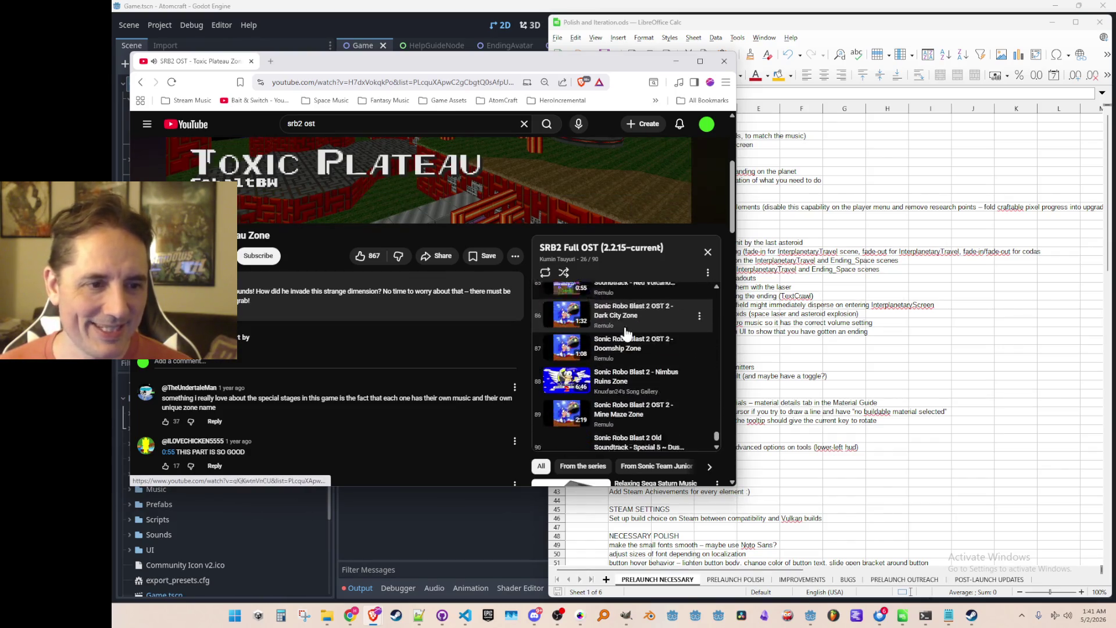
scroll(628, 343, up, 20)
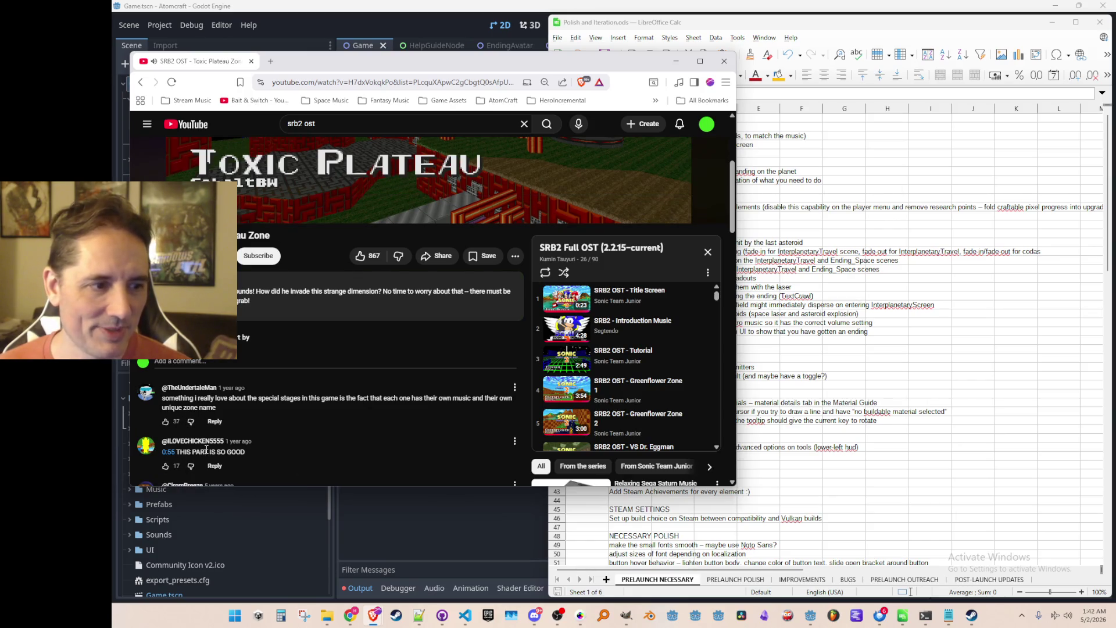
scroll(312, 367, up, 1)
scroll(312, 366, up, 4)
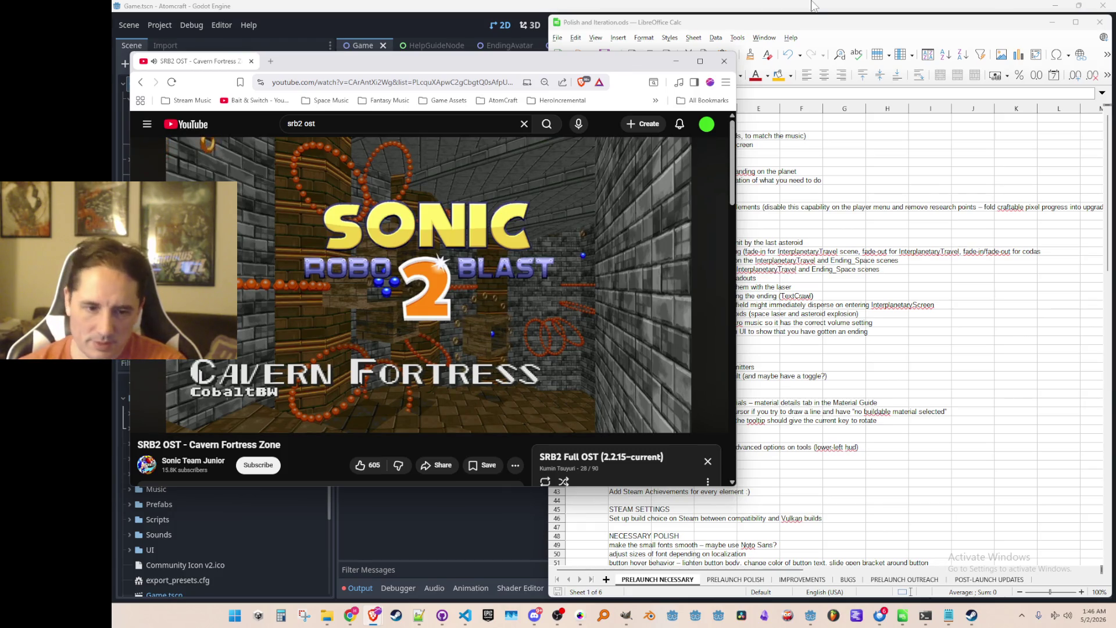
Launch the Steam client from the taskbar while Cavern Fortress Zone keeps playing.
click(972, 615)
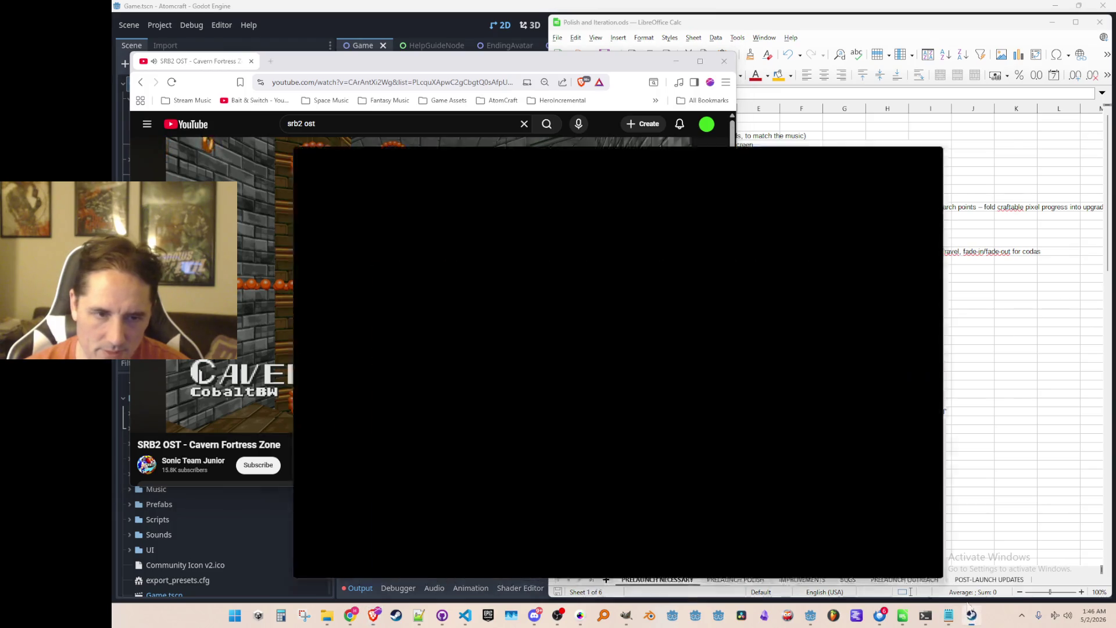
Search the Steam store for 'eco' and open Eco's store page.
click(273, 66)
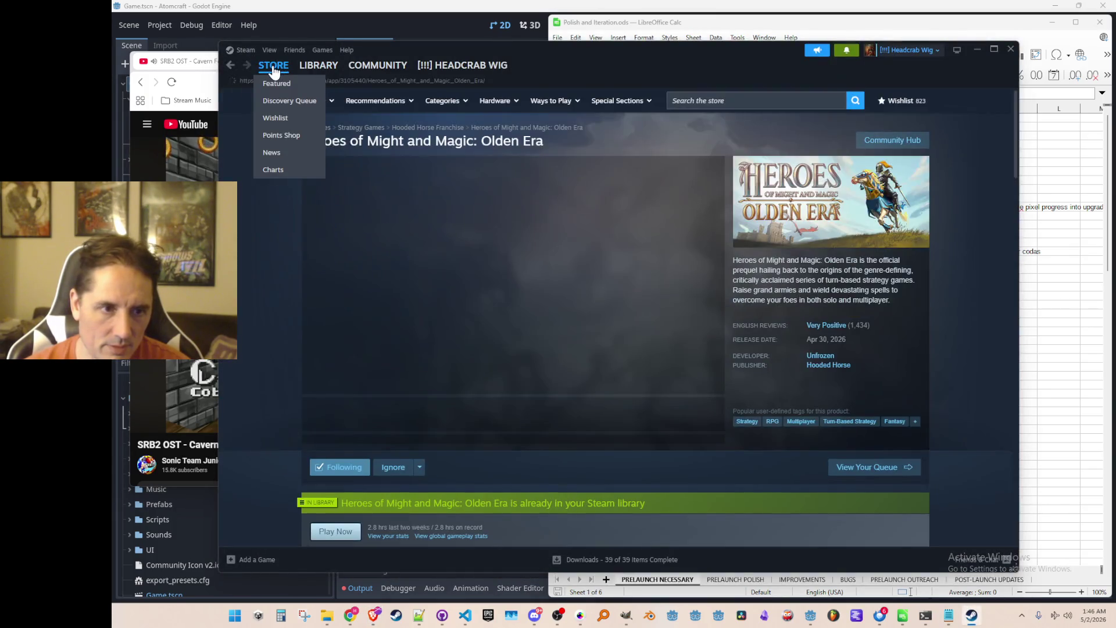
click(274, 69)
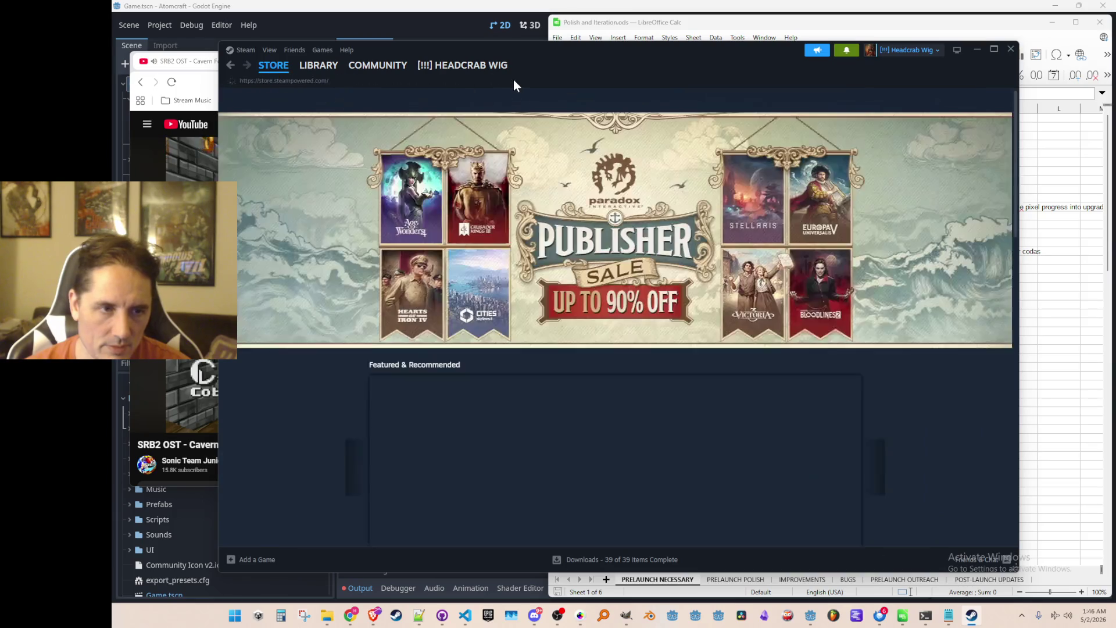
click(701, 100)
text(eco)
click(782, 146)
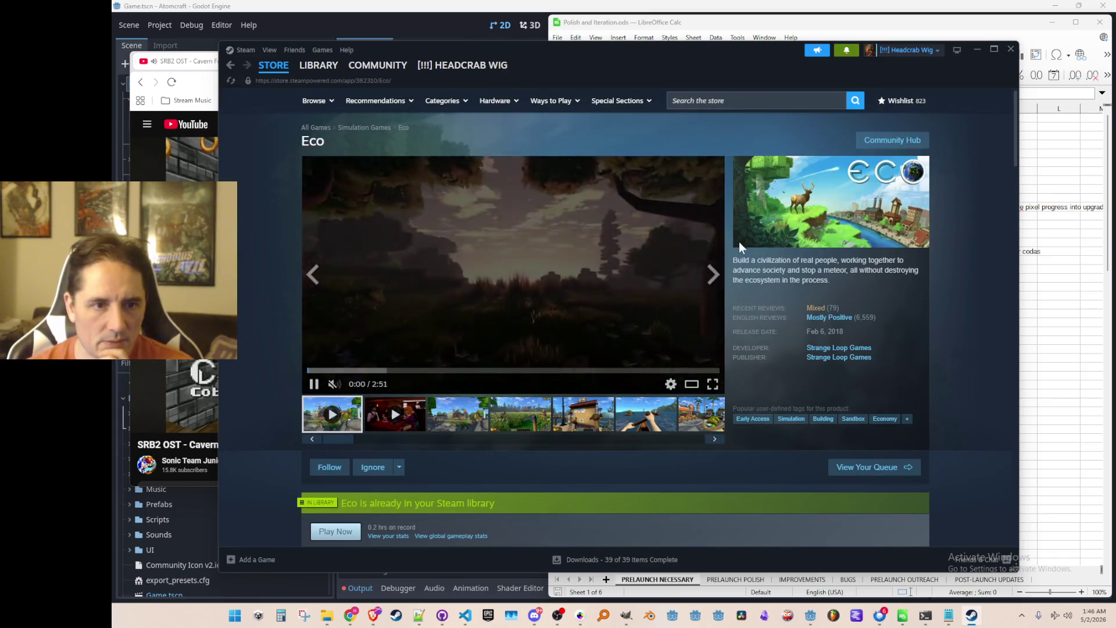
Skim and pause Eco's trailer, then jump to its Mostly Positive customer reviews.
click(384, 375)
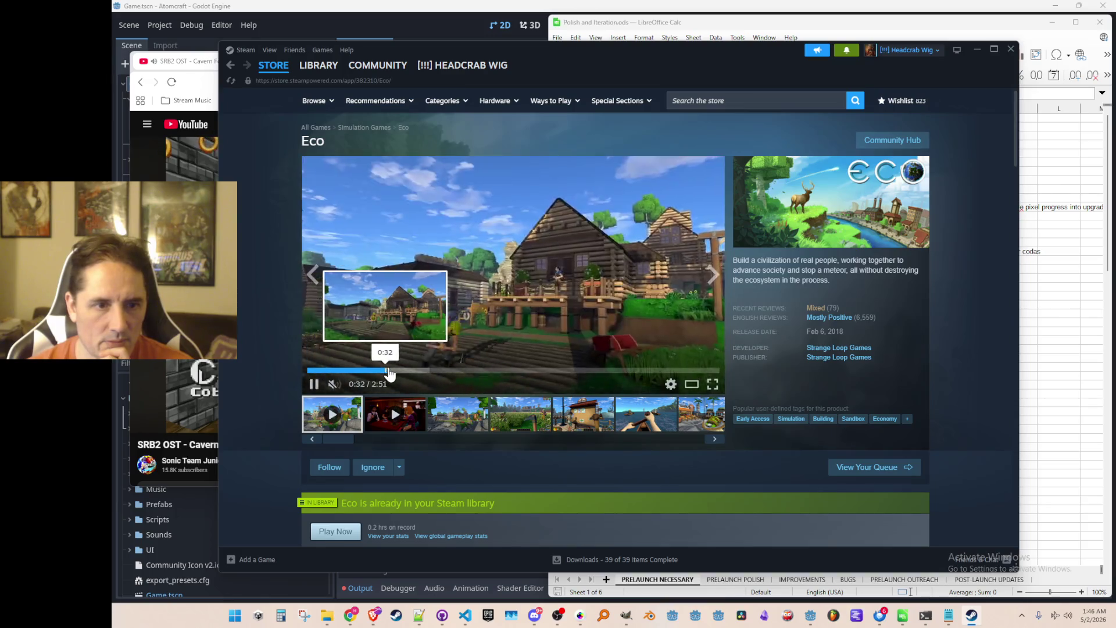
click(448, 375)
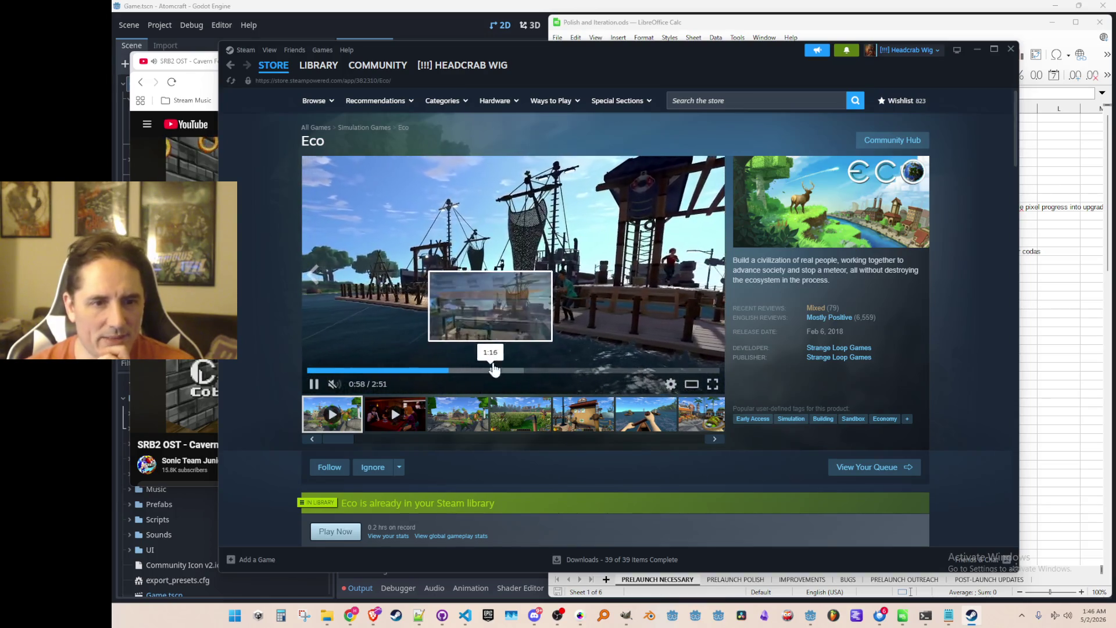
click(494, 371)
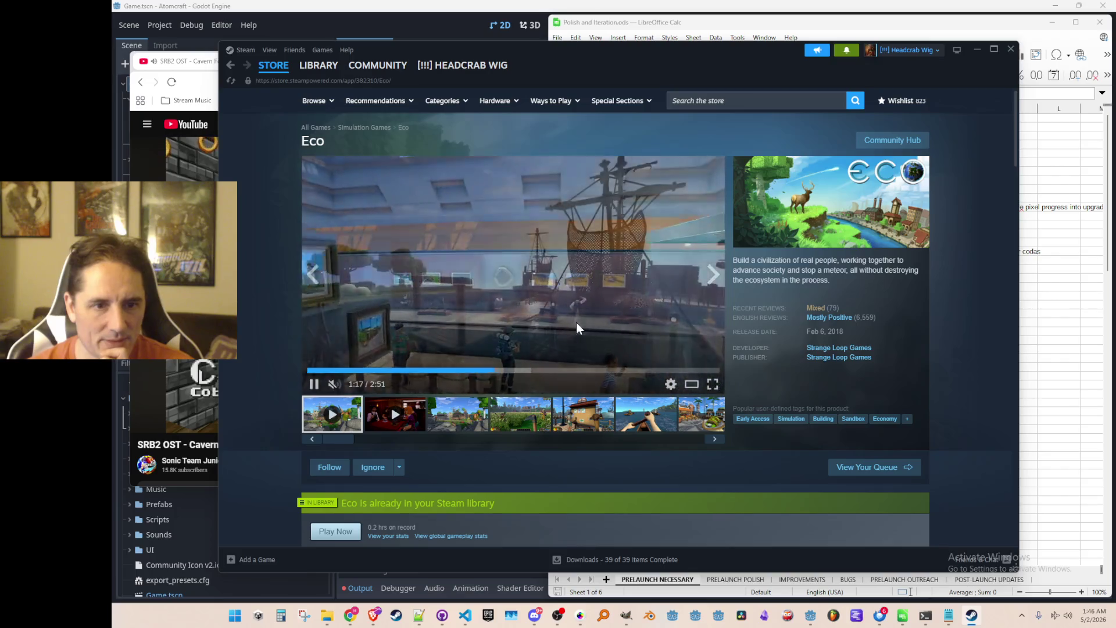
click(547, 375)
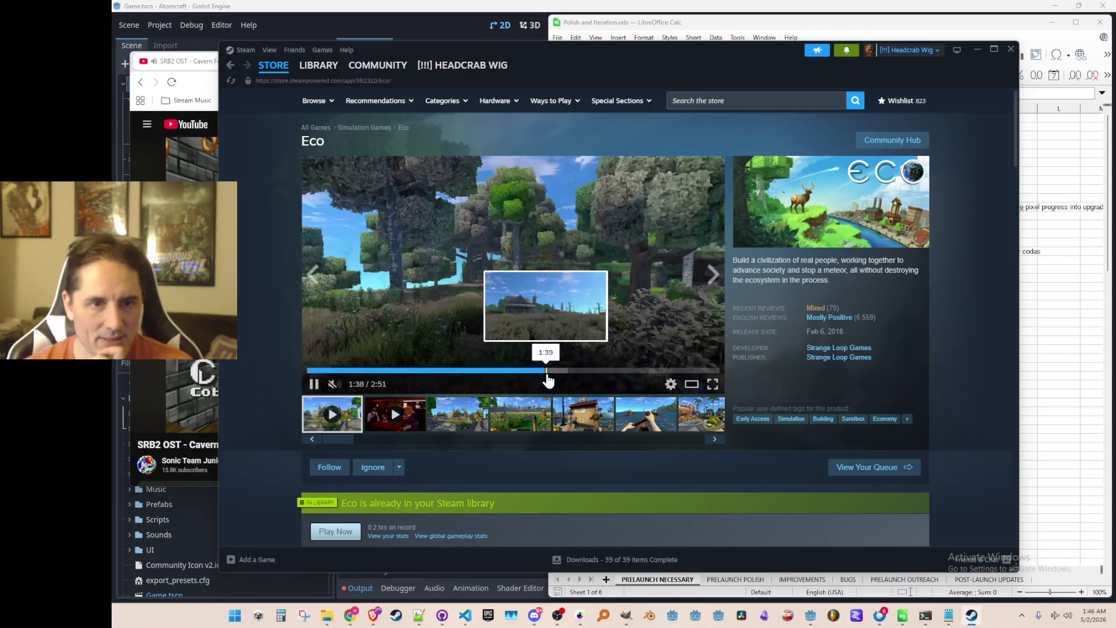
click(602, 372)
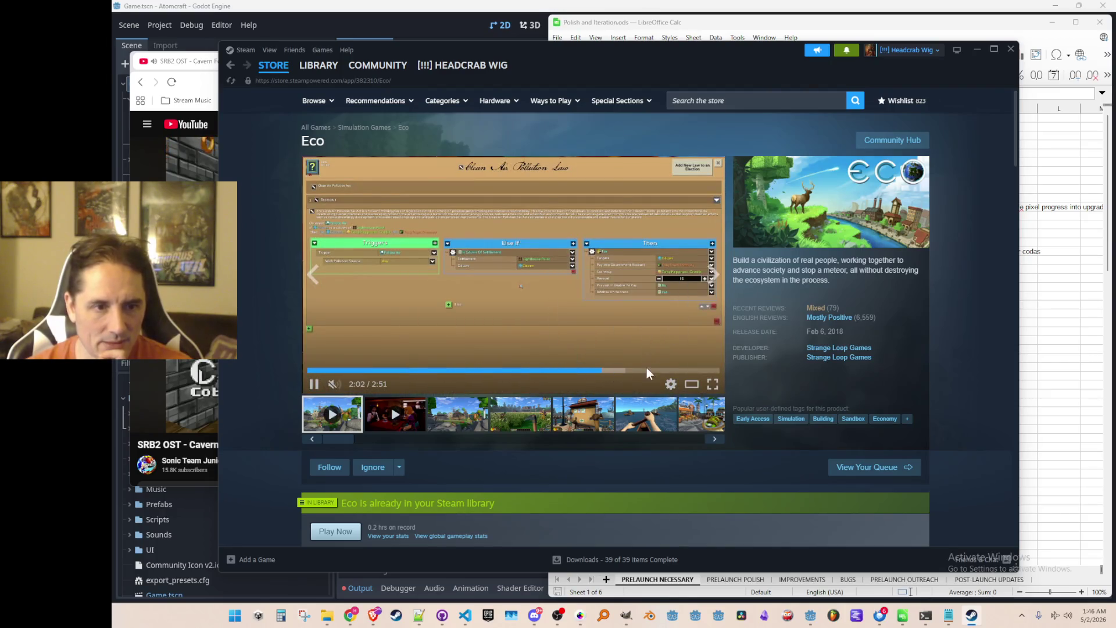
click(643, 371)
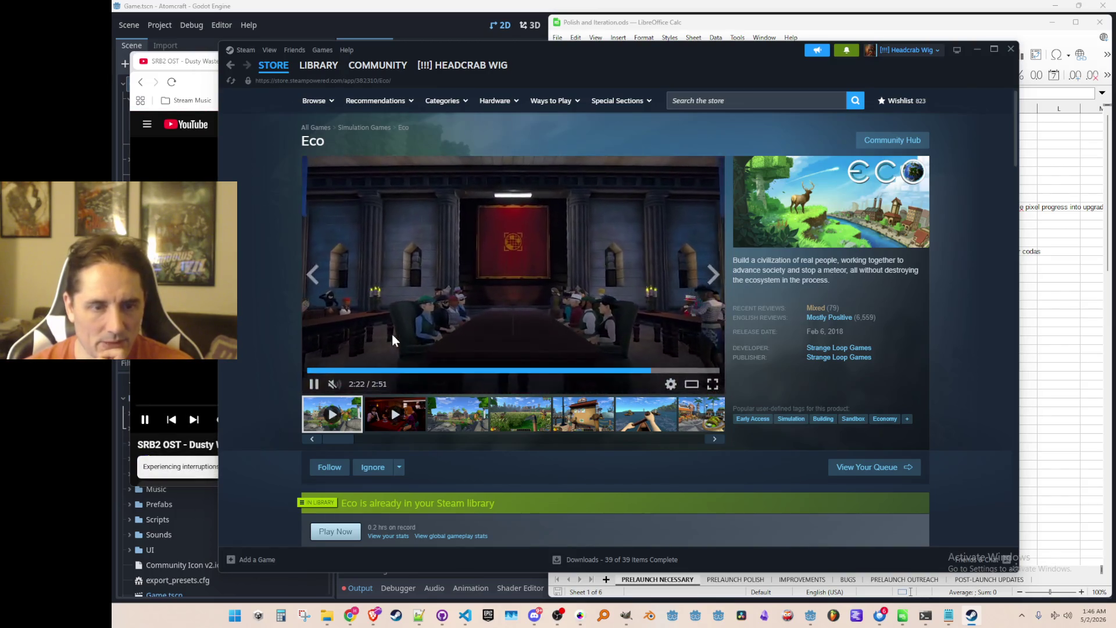
click(536, 274)
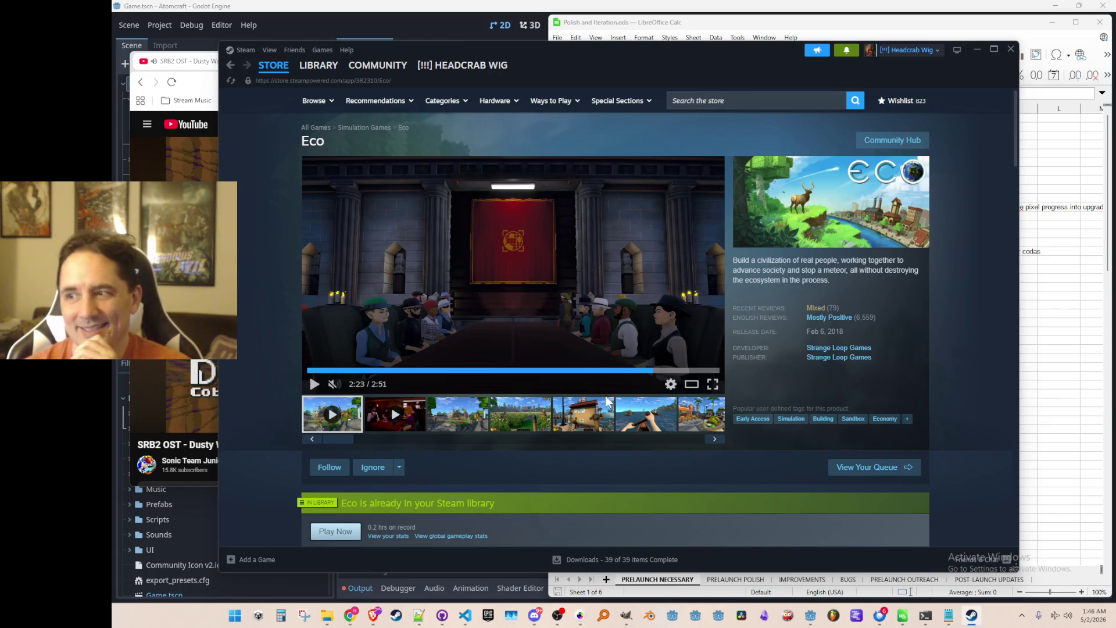
click(435, 340)
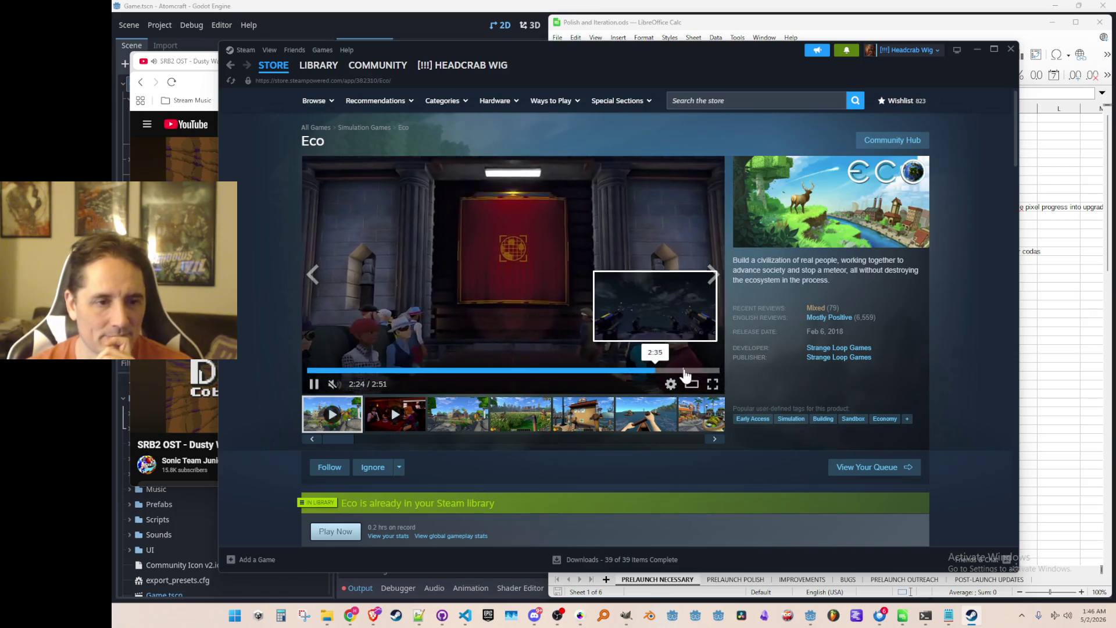
click(615, 370)
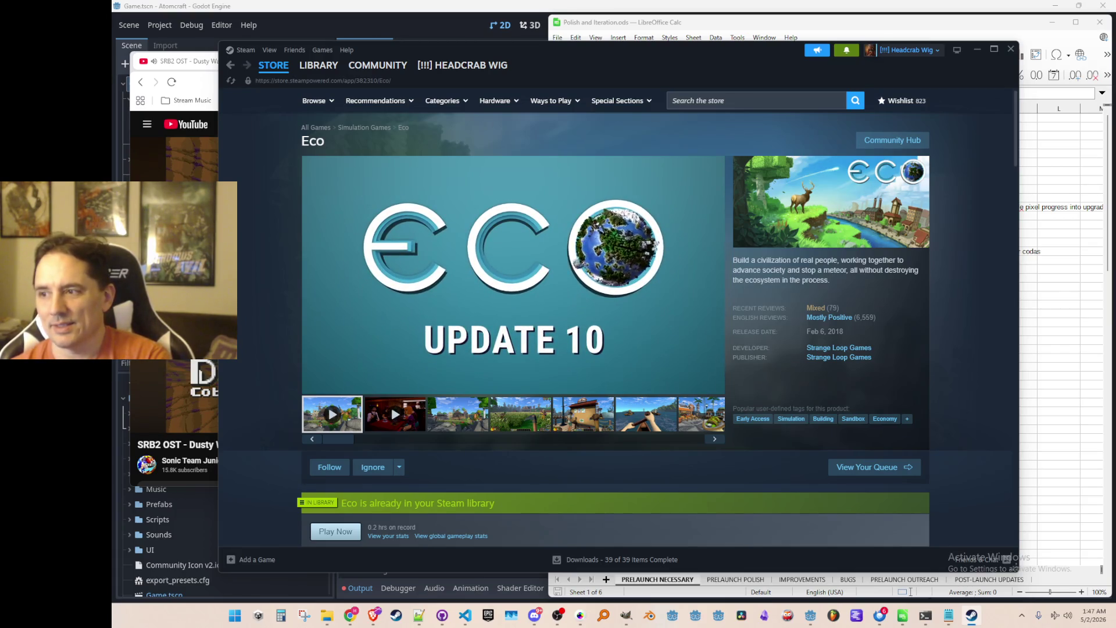
click(582, 249)
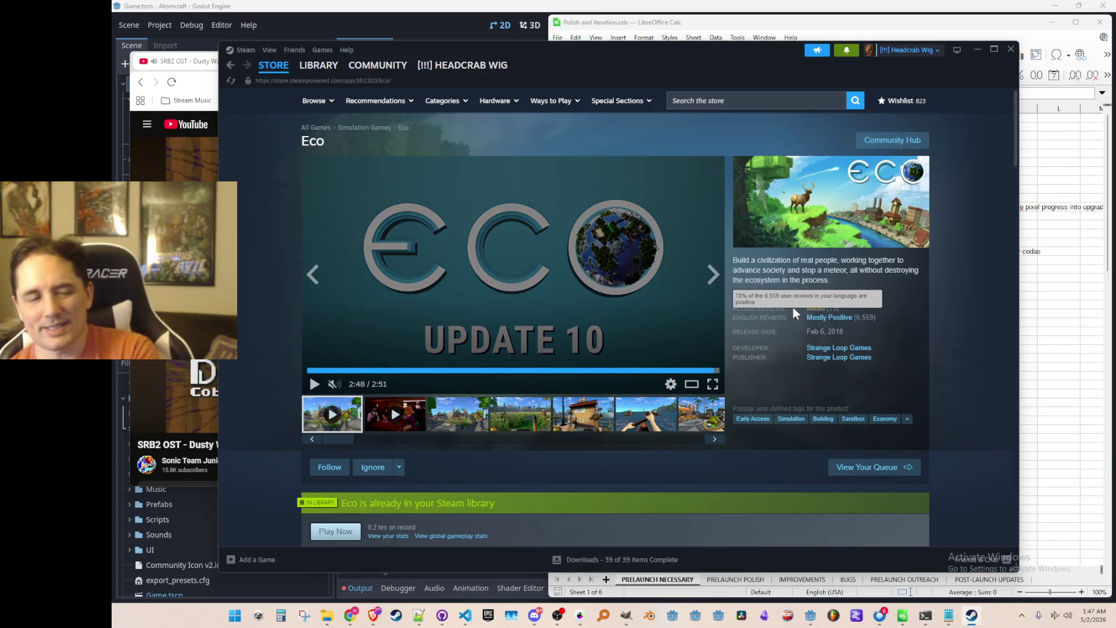
click(839, 317)
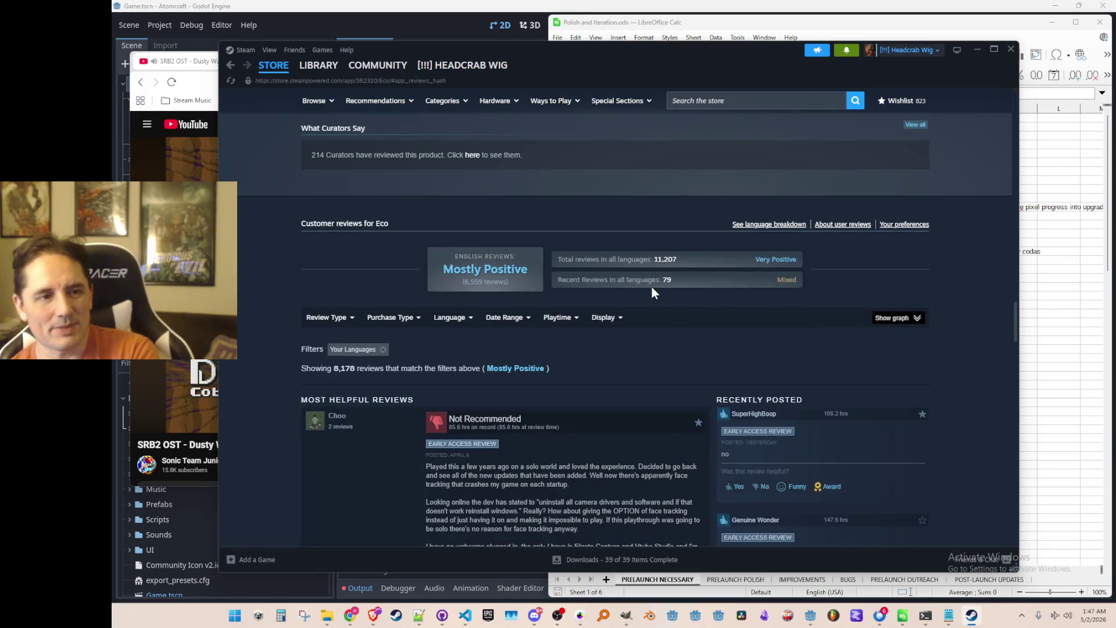
scroll(620, 306, down, 3)
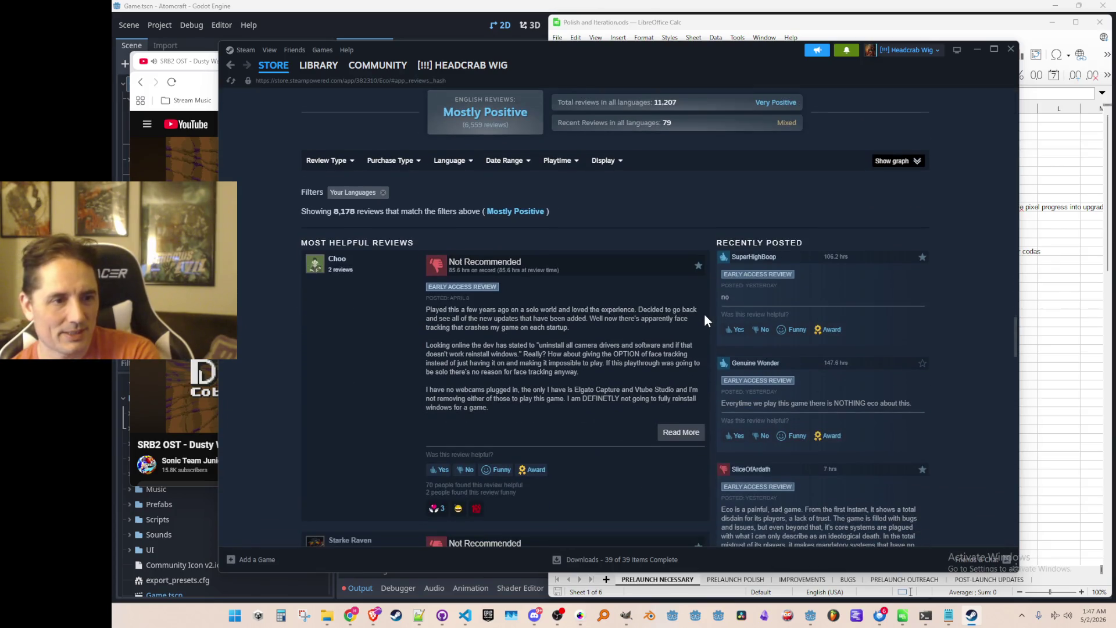
drag(623, 307, 606, 382)
click(605, 382)
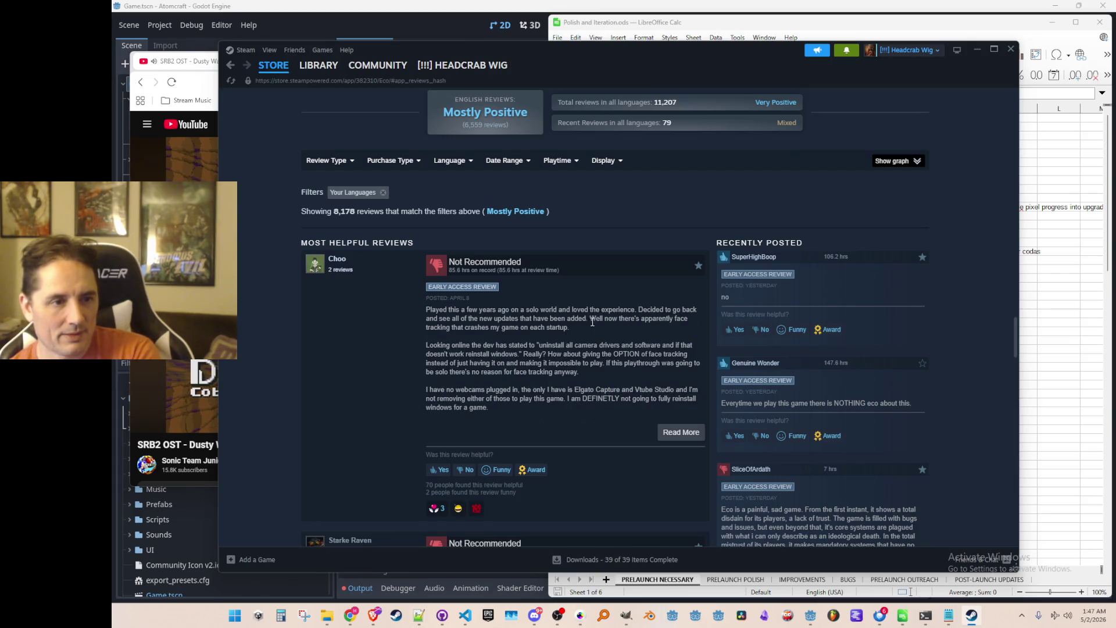
drag(598, 325, 585, 385)
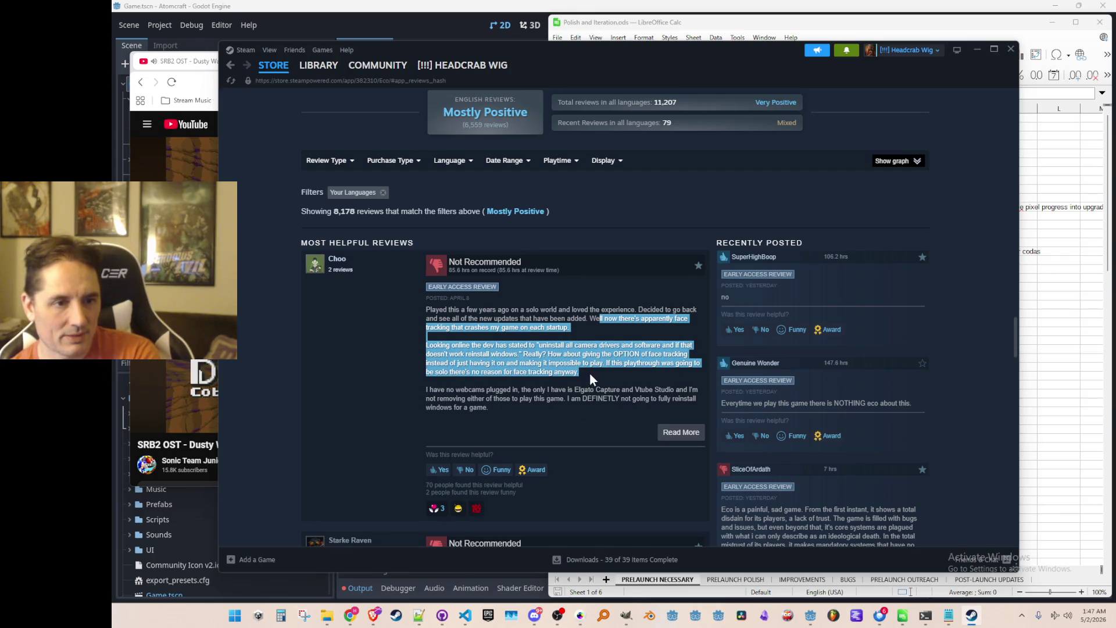
click(590, 372)
mouse_move(564, 336)
mouse_down()
mouse_move(602, 371)
mouse_move(596, 363)
mouse_move(594, 377)
mouse_move(492, 407)
mouse_move(601, 368)
mouse_up()
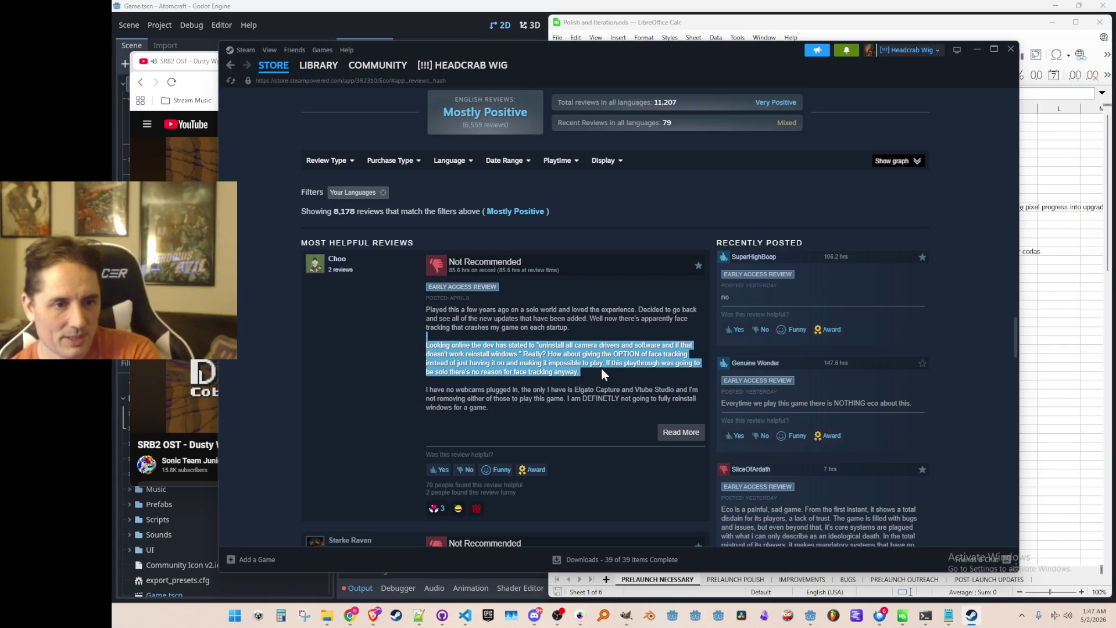
click(602, 368)
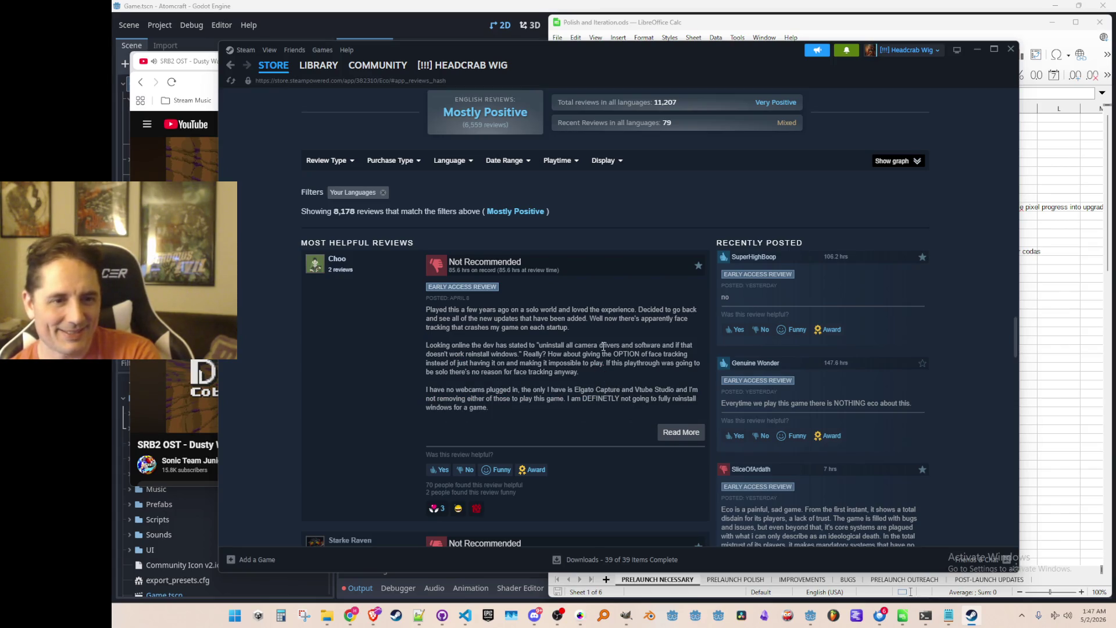
scroll(604, 347, down, 2)
scroll(595, 335, down, 3)
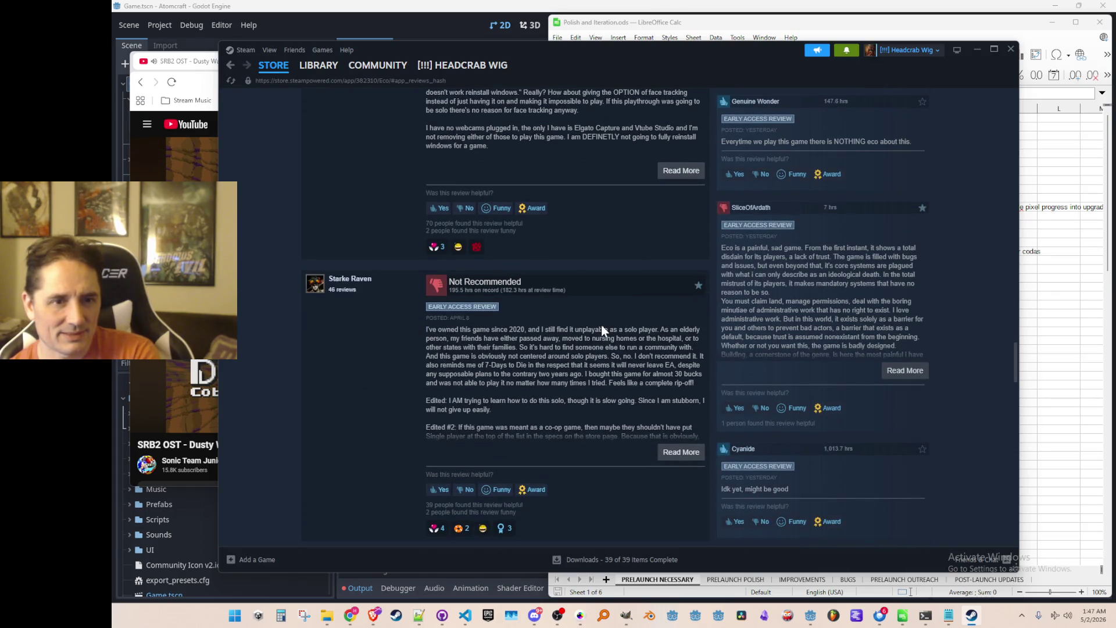
scroll(601, 327, down, 1)
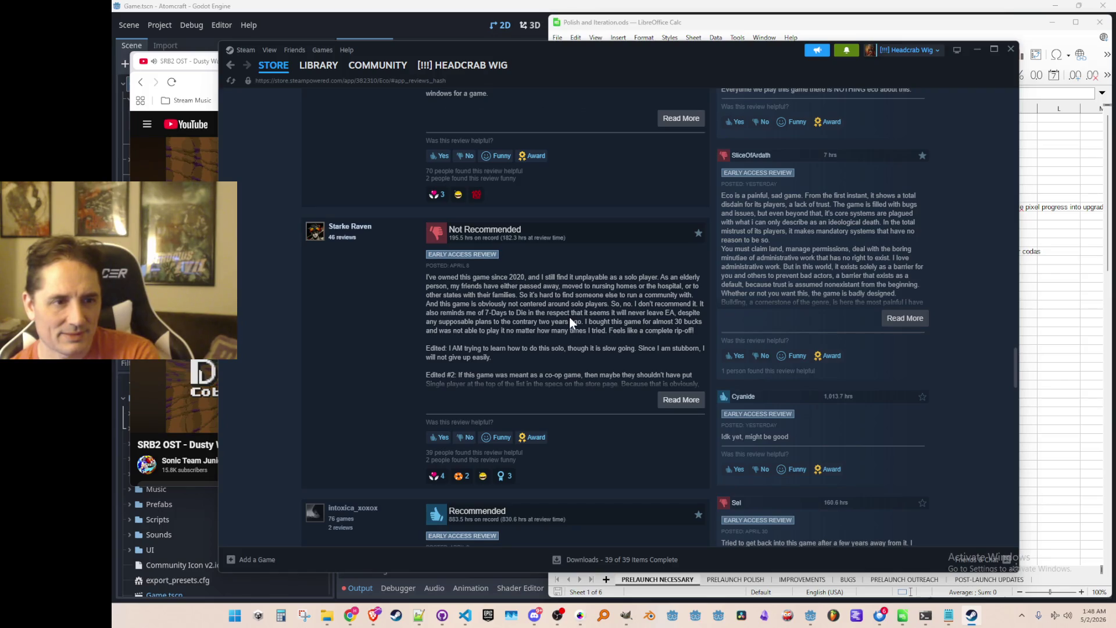
drag(624, 277, 605, 325)
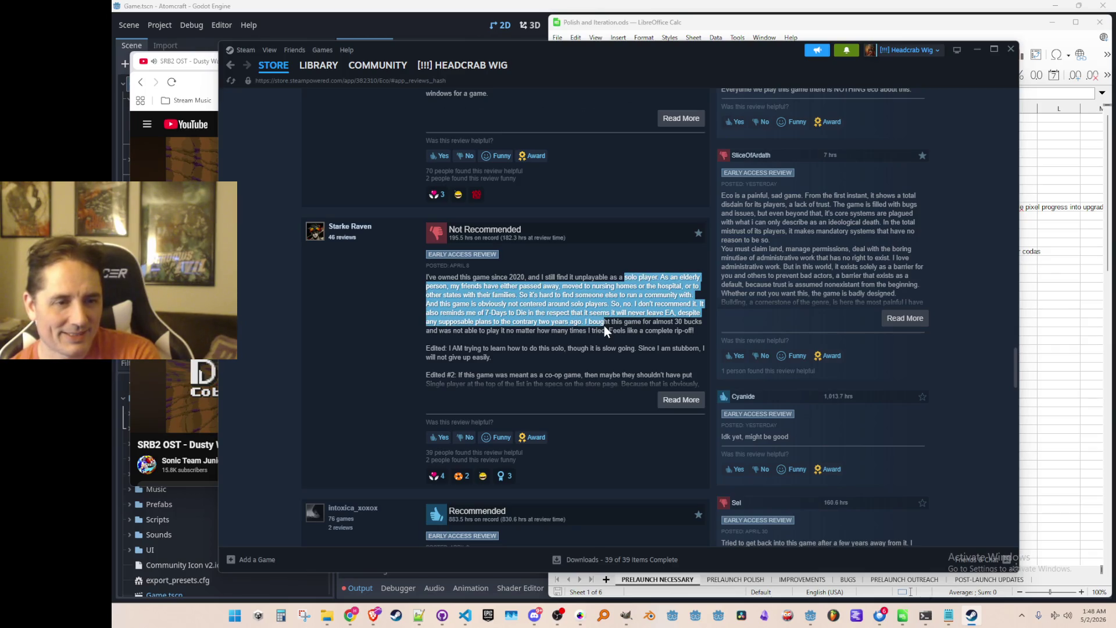
drag(603, 326, 600, 336)
click(604, 321)
scroll(605, 322, down, 5)
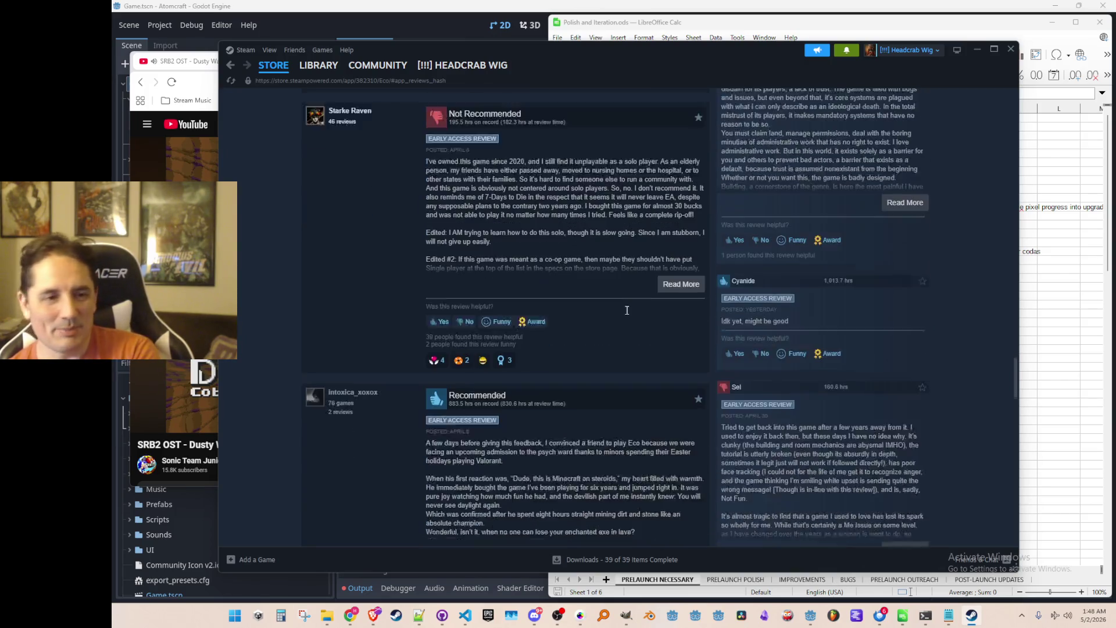
scroll(719, 303, down, 2)
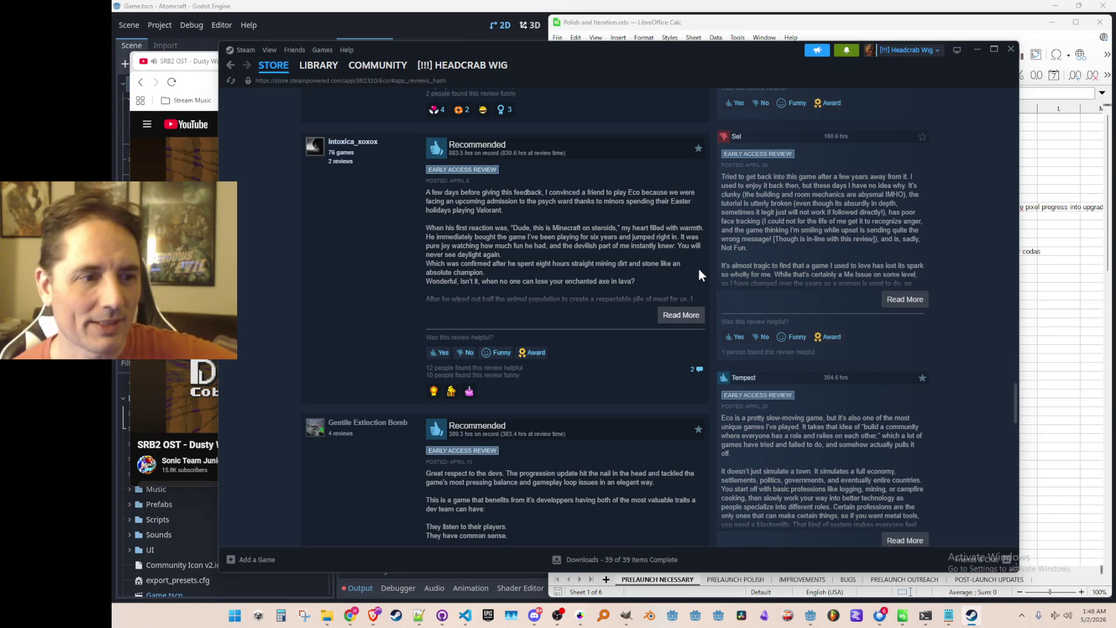
scroll(688, 219, down, 5)
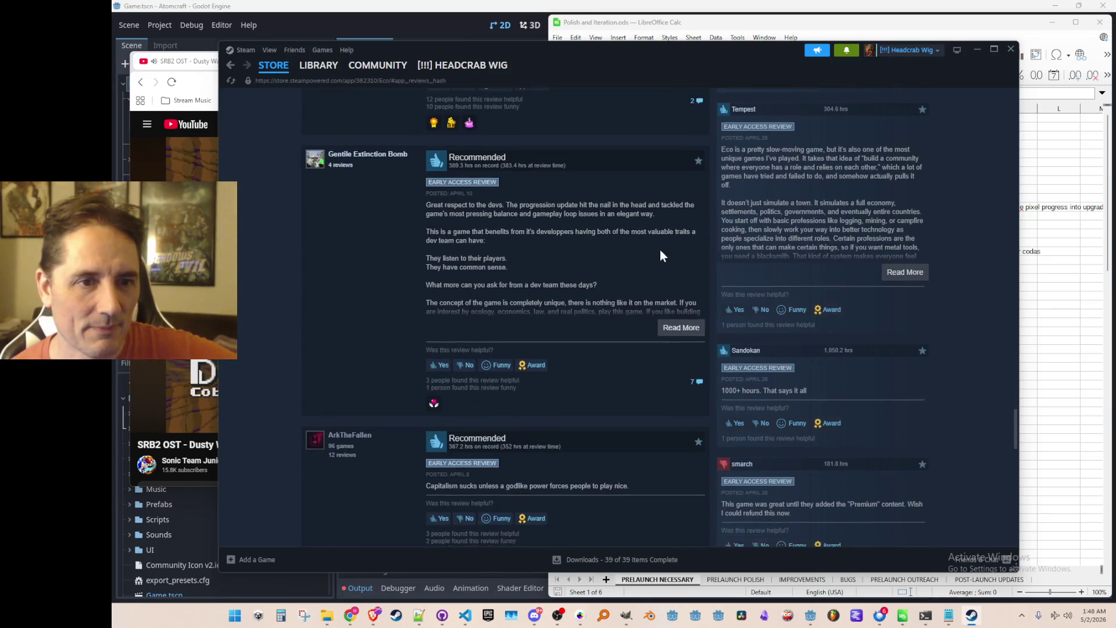
scroll(663, 250, down, 4)
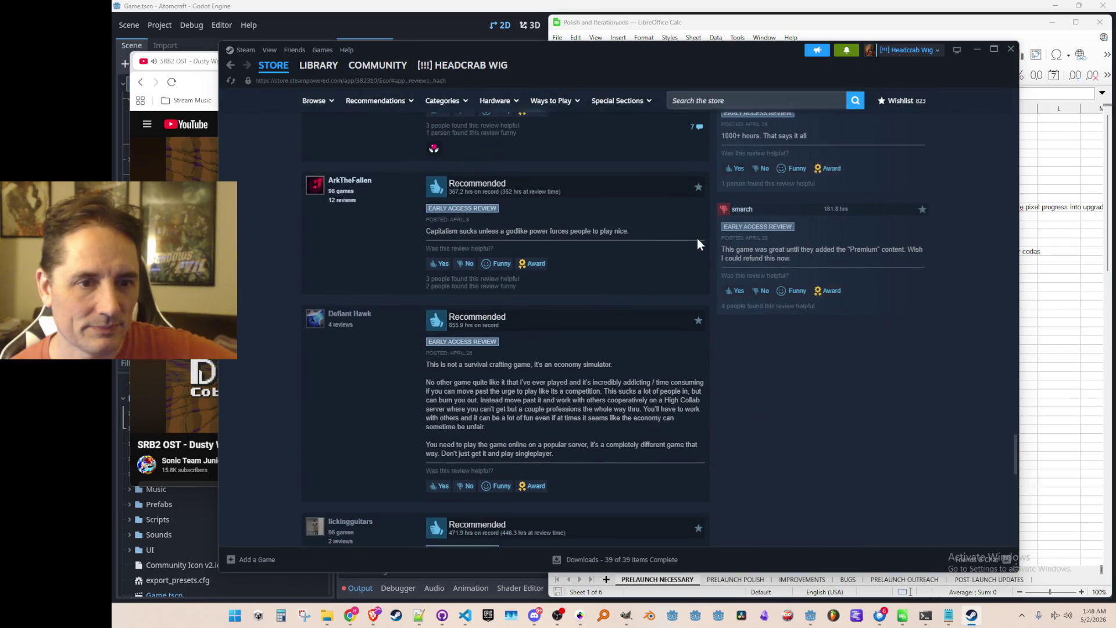
drag(724, 248, 817, 257)
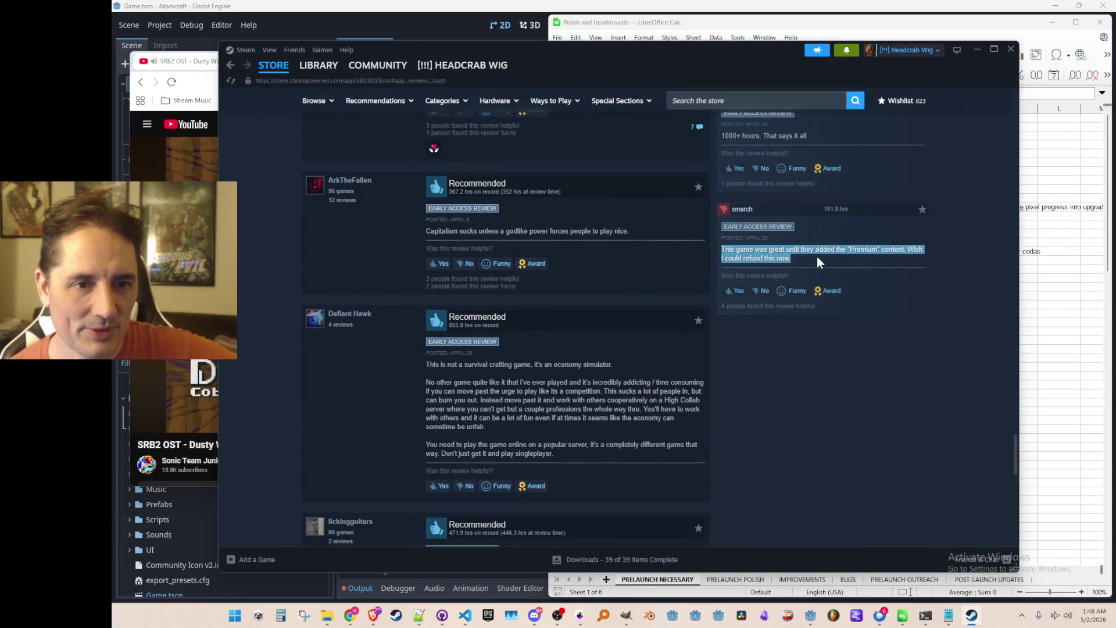
click(861, 259)
scroll(870, 267, down, 10)
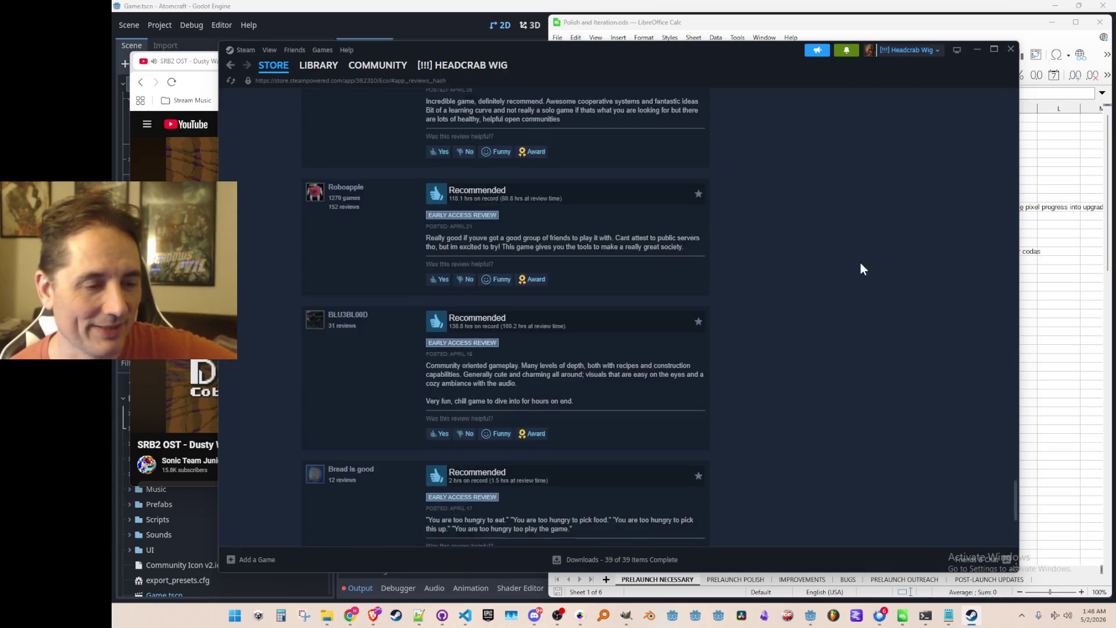
scroll(861, 264, up, 1)
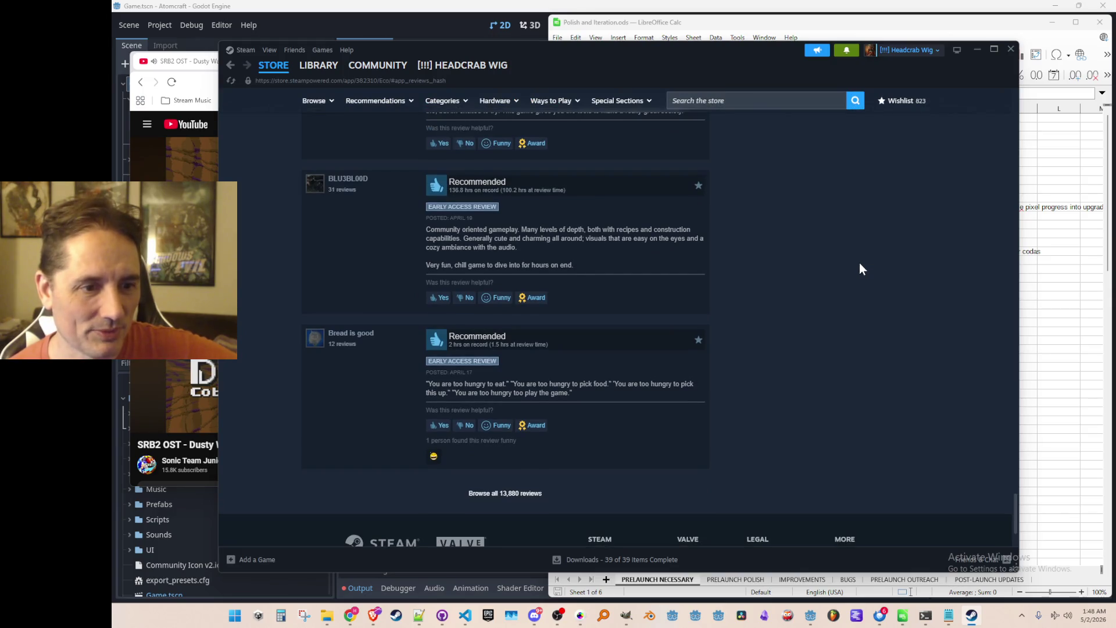
scroll(853, 265, up, 10)
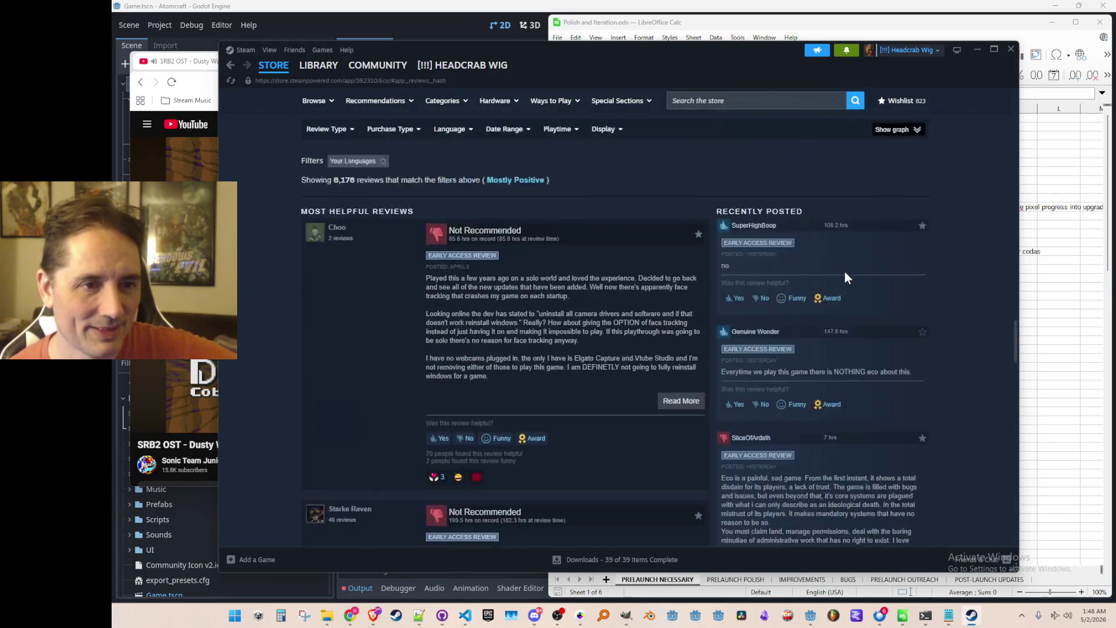
scroll(845, 271, up, 15)
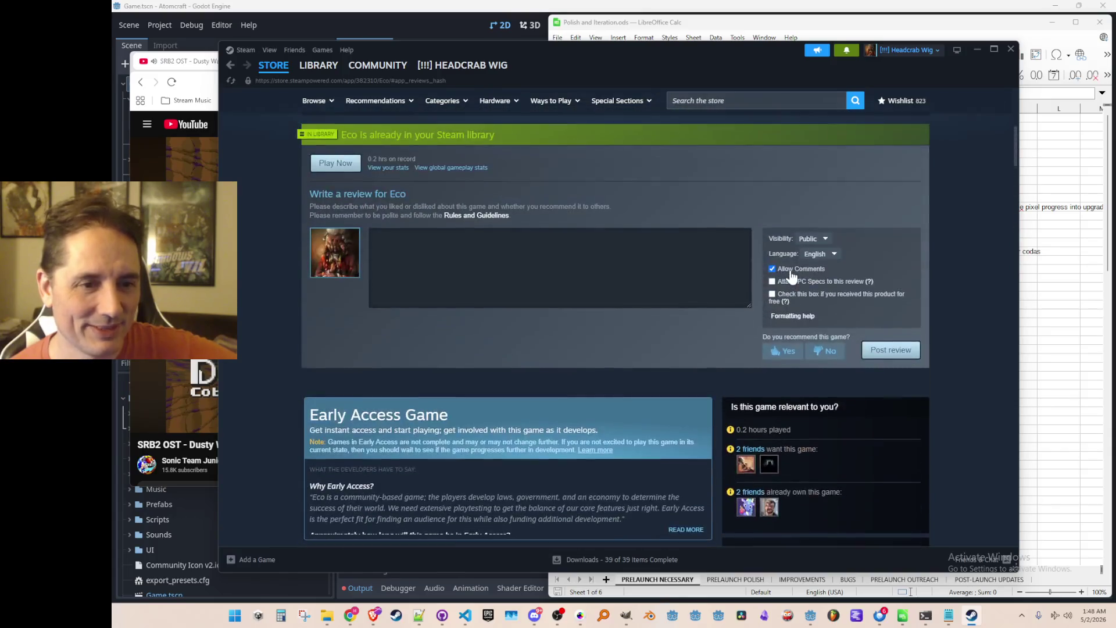
Go to the Steam library home, then minimize Steam so YouTube's 'SRB2 OST - Magma Caves Zone' shows, nudging the browser left.
scroll(783, 272, up, 6)
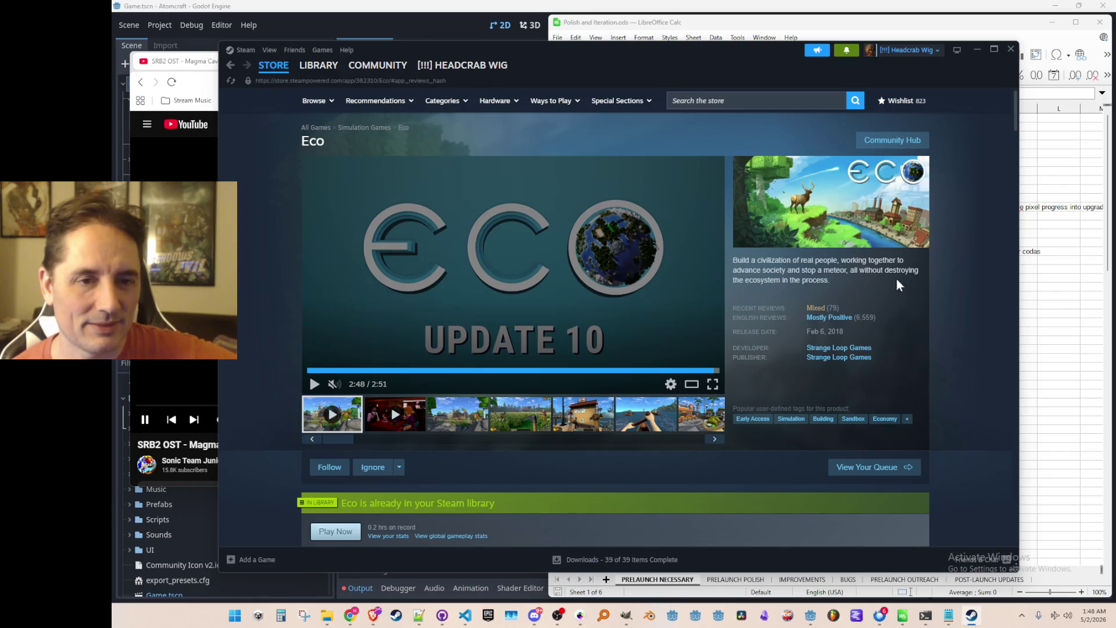
scroll(829, 285, down, 6)
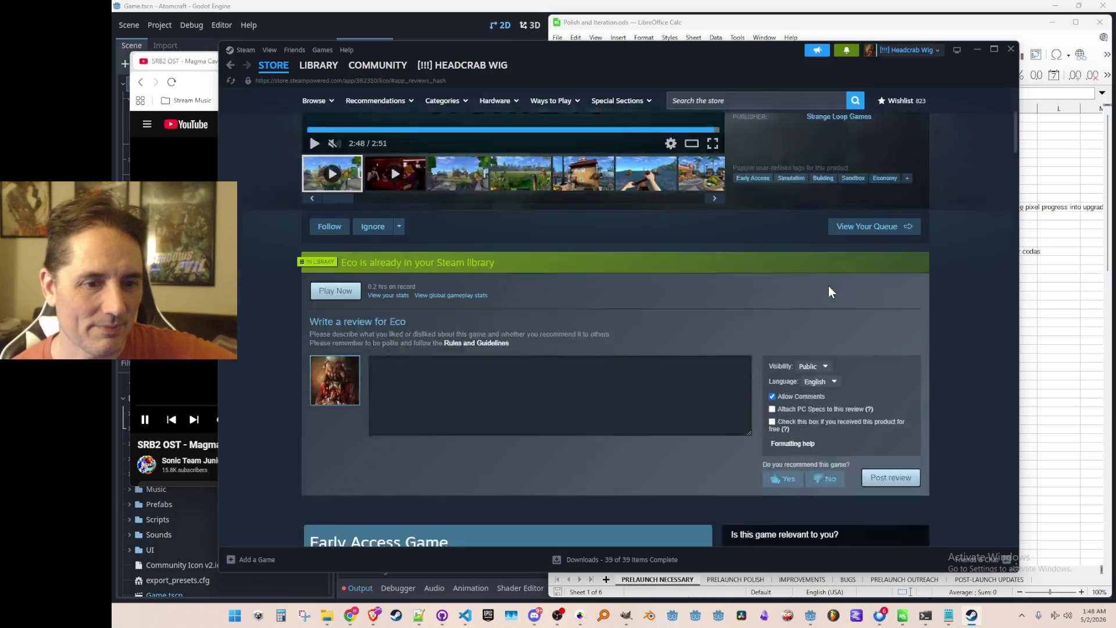
scroll(829, 285, up, 5)
scroll(826, 285, up, 1)
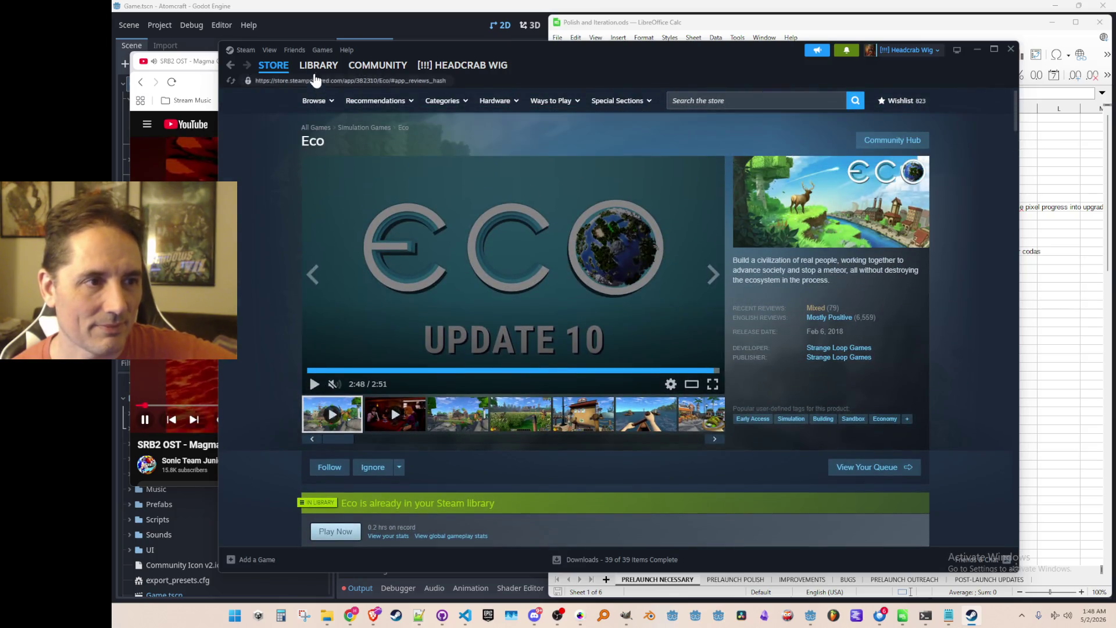
mouse_move(313, 70)
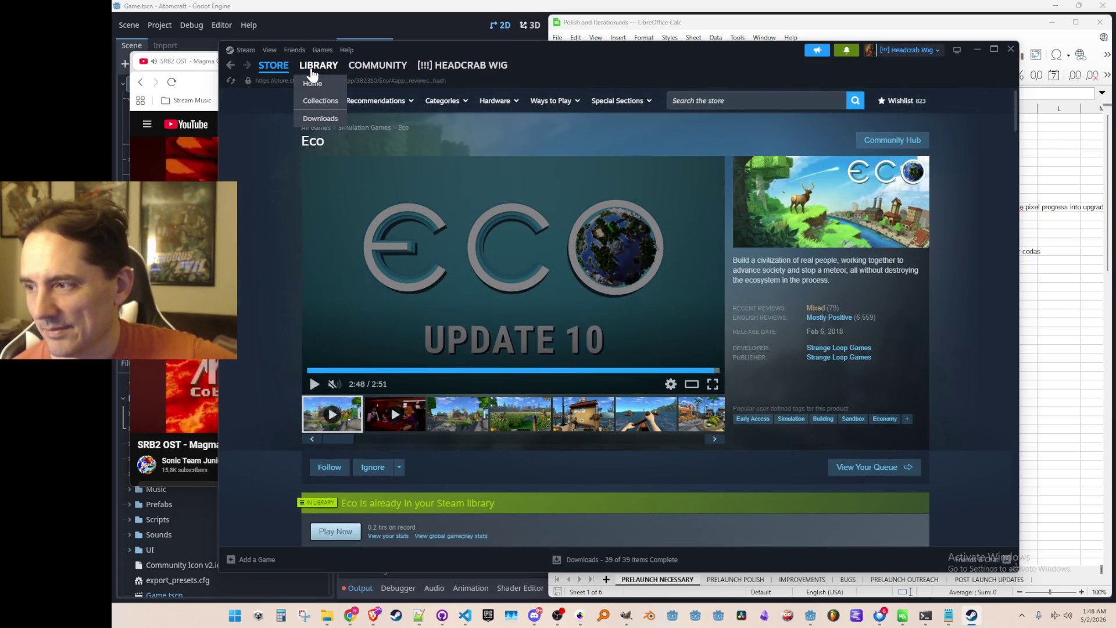
click(312, 70)
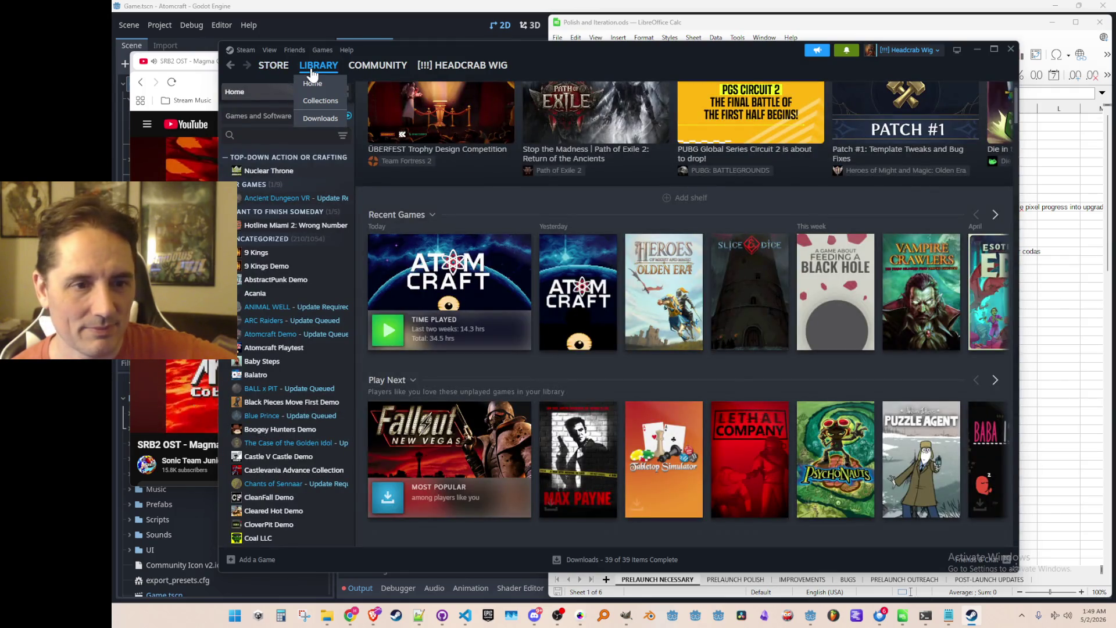
click(979, 50)
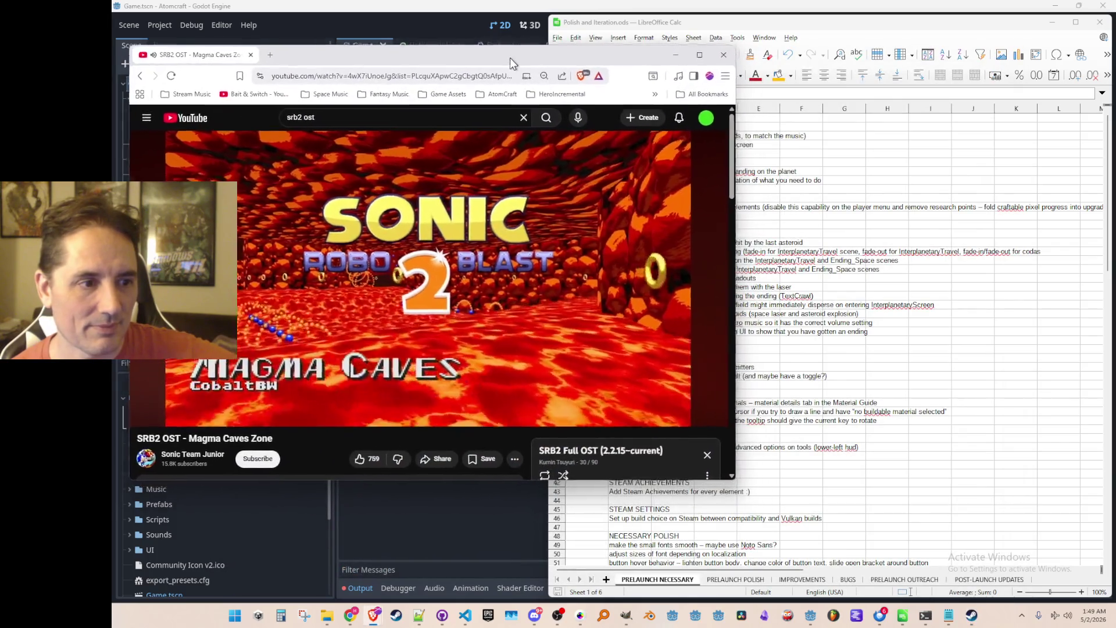
drag(510, 64, 501, 65)
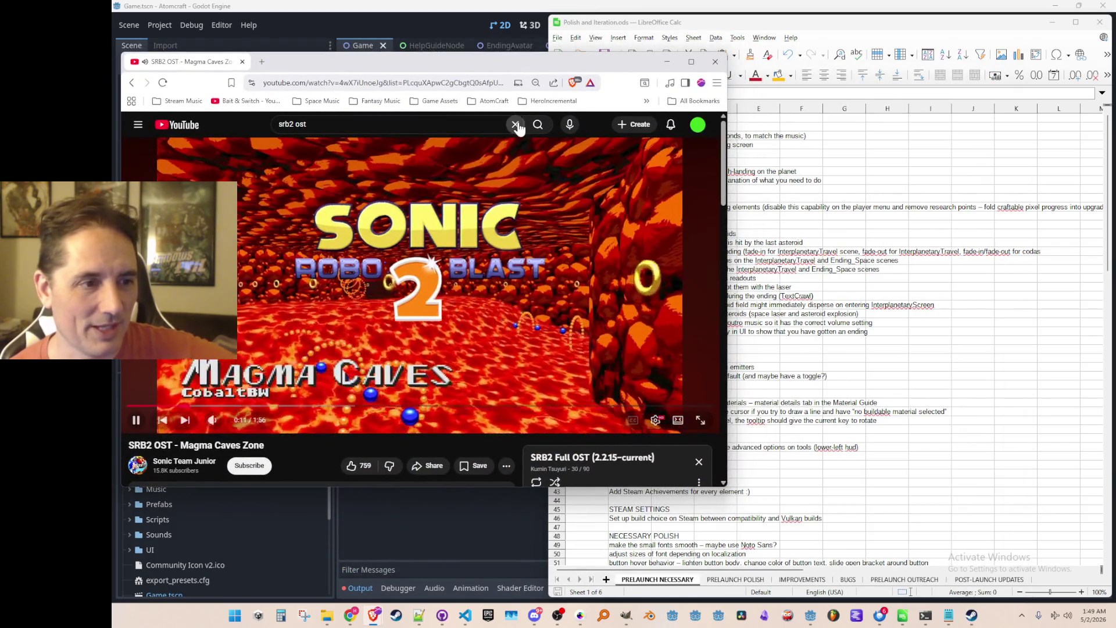
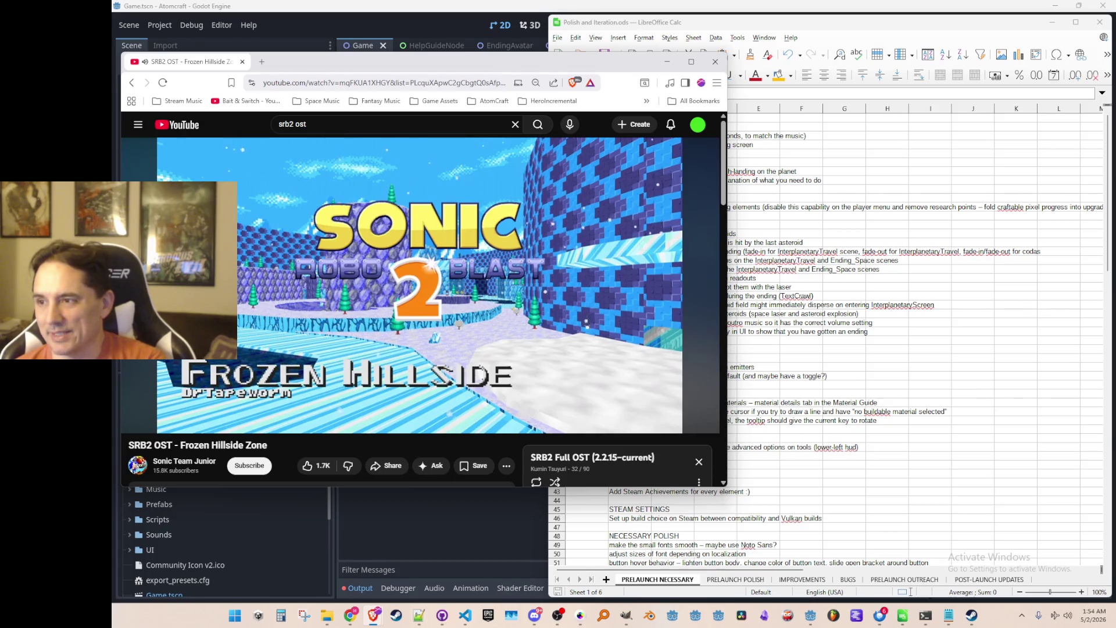
Switch windows, then refocus the YouTube browser after the playlist advances to Pipe Towers 1.
key(alt+Tab)
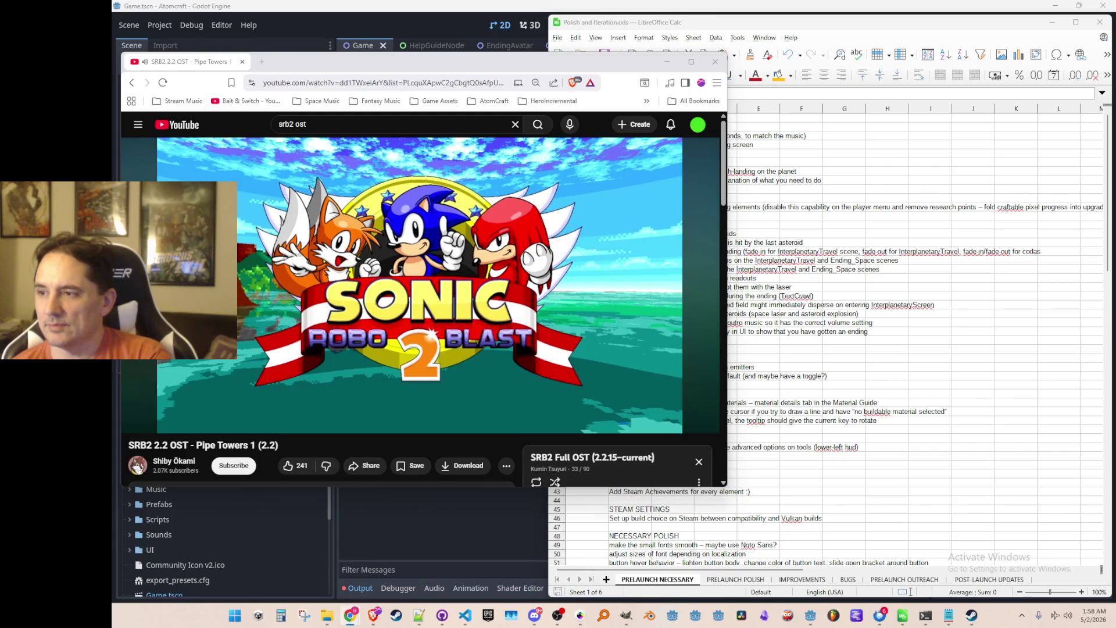
click(481, 442)
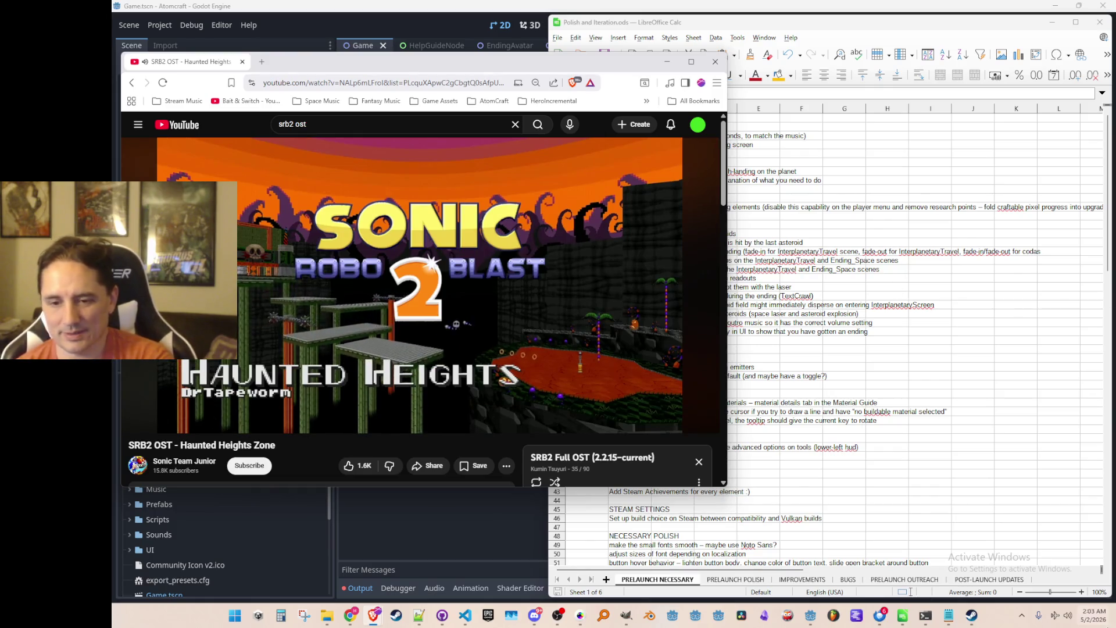
Peek at the desktop with Win+D, then bring up the Steam library while Aerial Garden Zone plays.
key(super+d)
key(super+d)
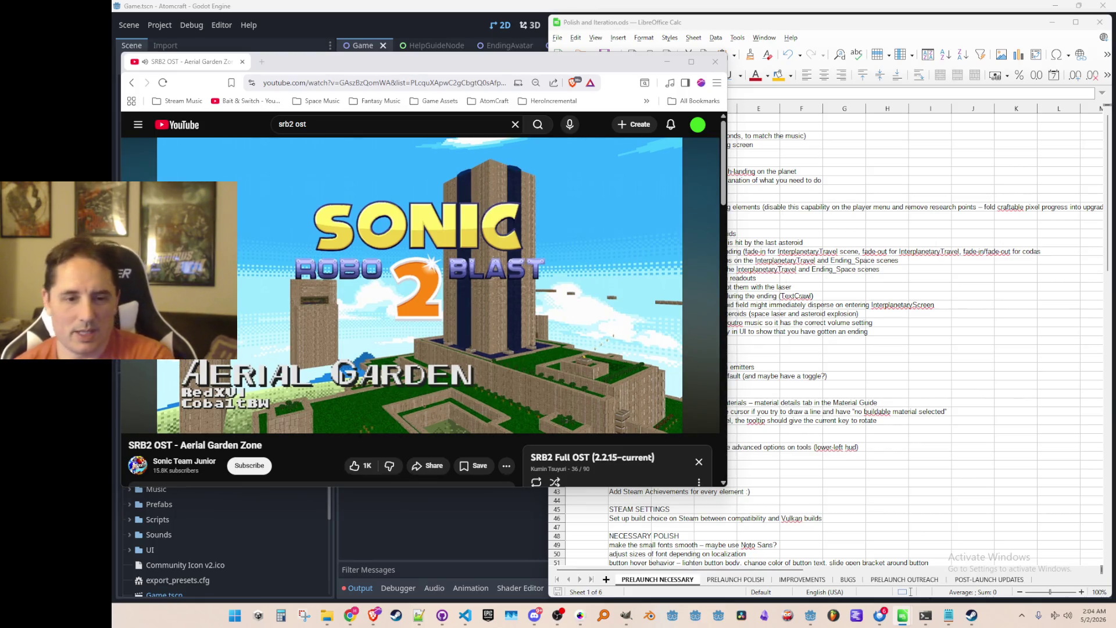
click(972, 619)
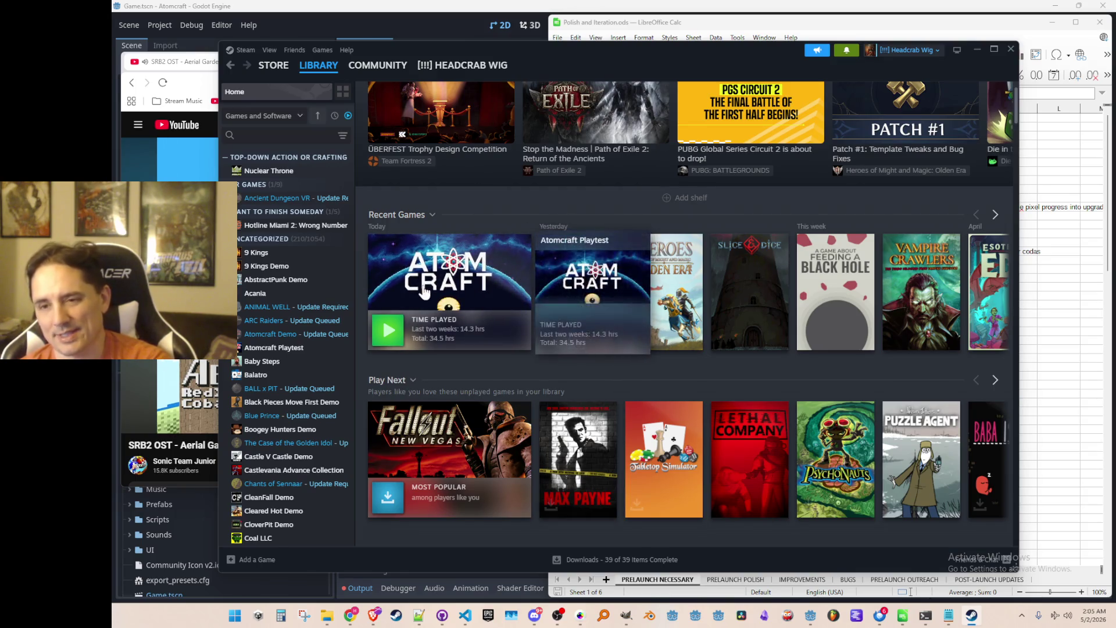
click(973, 50)
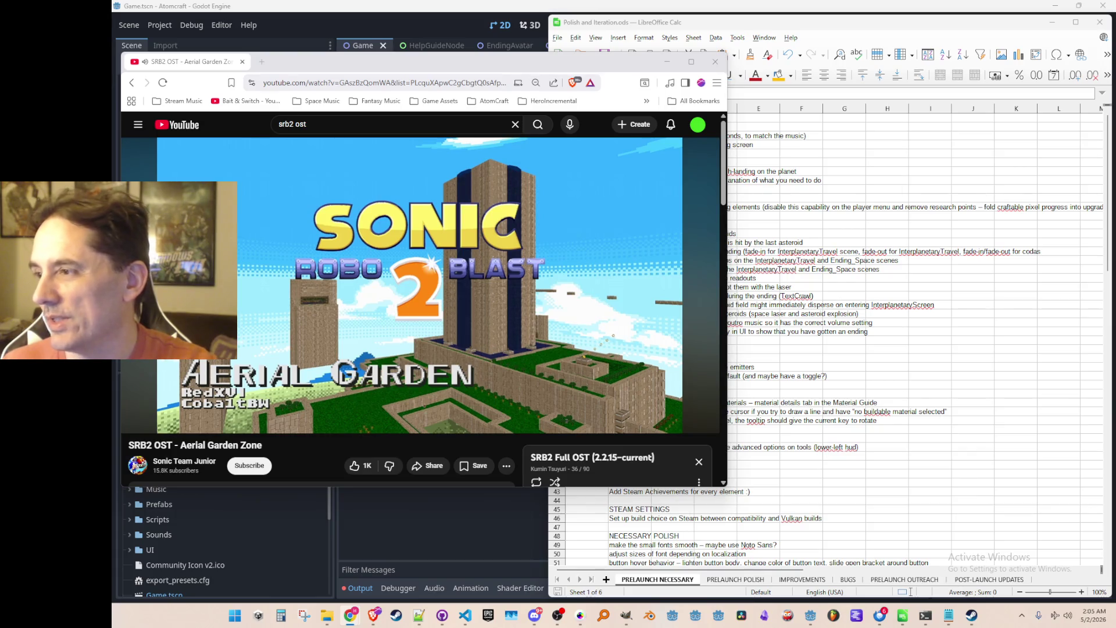
Reposition the Brave window playing Aerial Garden Zone, then bring the Polish and Iteration spreadsheet forward.
click(621, 71)
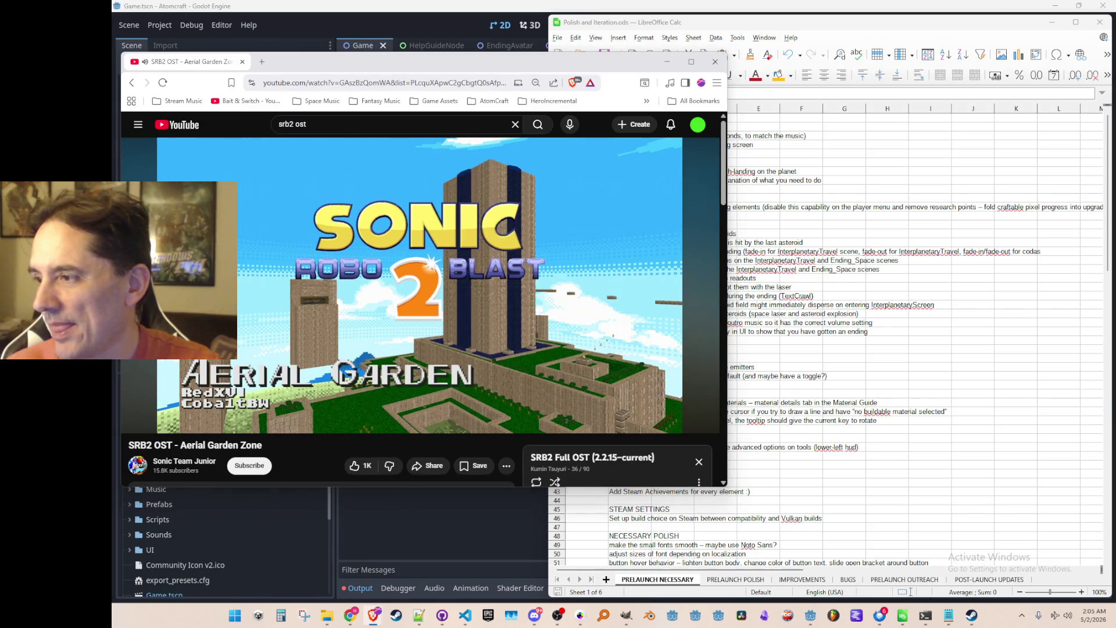
drag(611, 62, 623, 58)
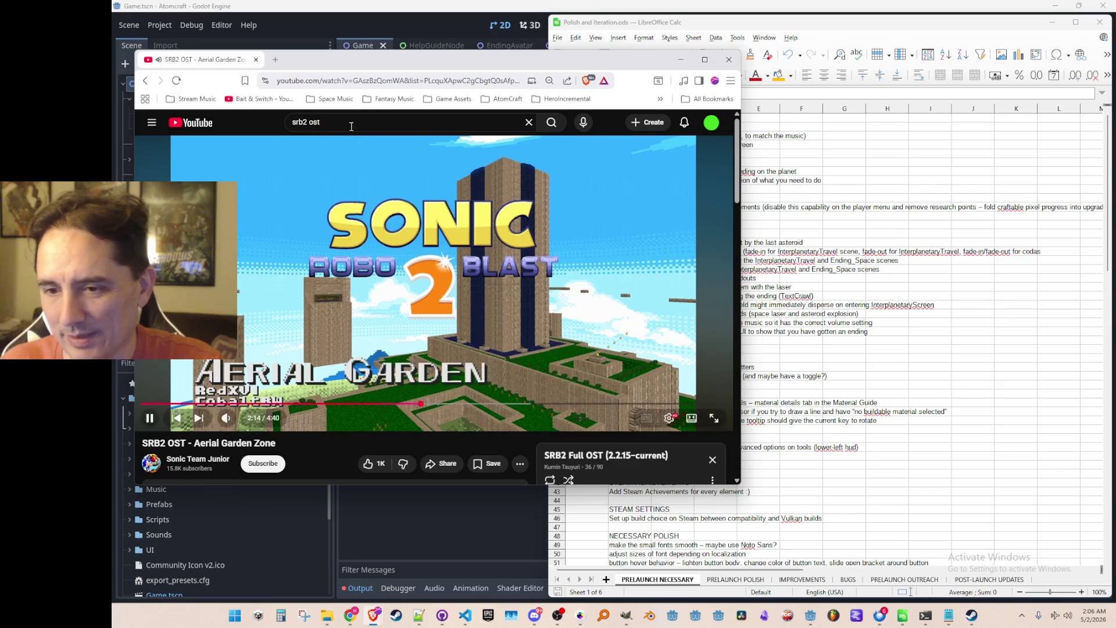
drag(337, 64, 411, 55)
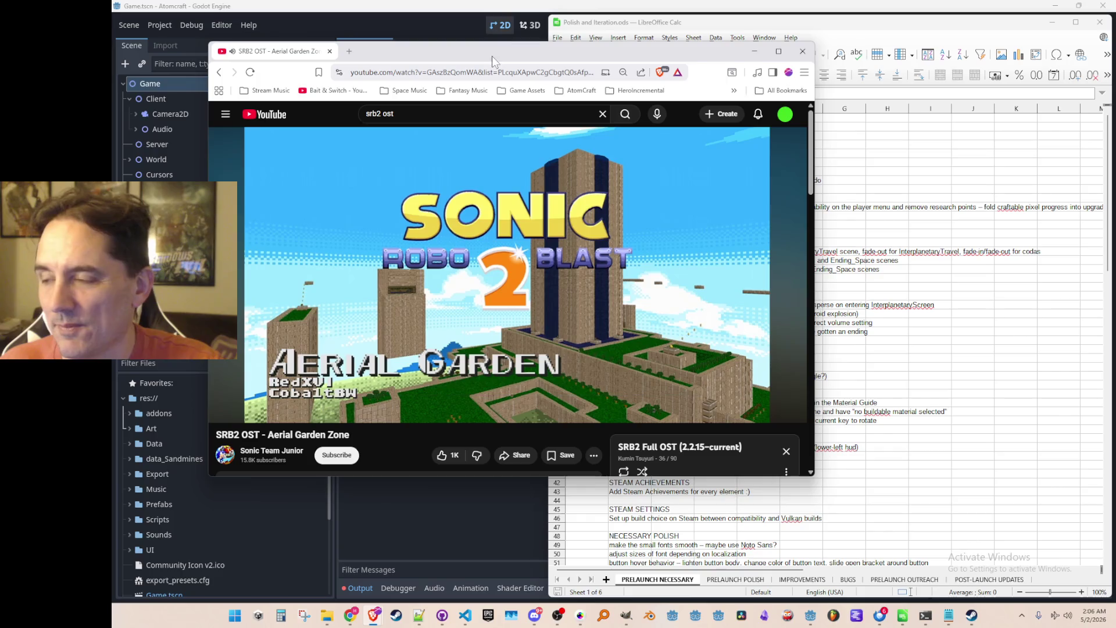
mouse_move(483, 57)
mouse_down()
mouse_move(439, 60)
mouse_move(449, 61)
mouse_up()
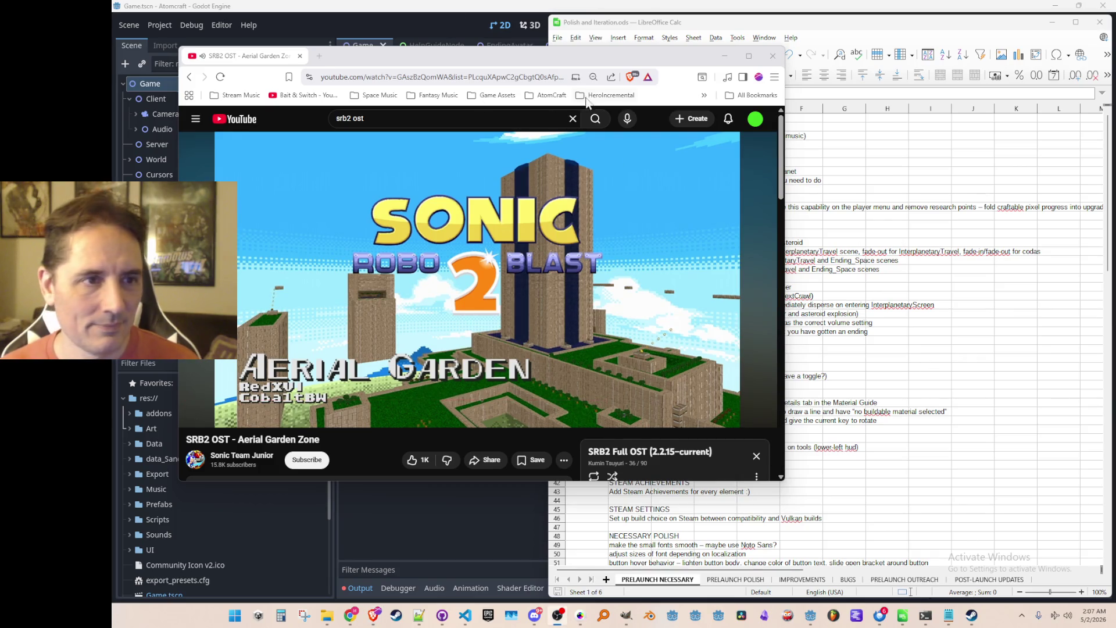
mouse_move(587, 61)
mouse_down()
mouse_move(519, 65)
mouse_move(520, 429)
mouse_move(627, 160)
mouse_move(592, 64)
mouse_move(588, 85)
mouse_move(601, 74)
mouse_up()
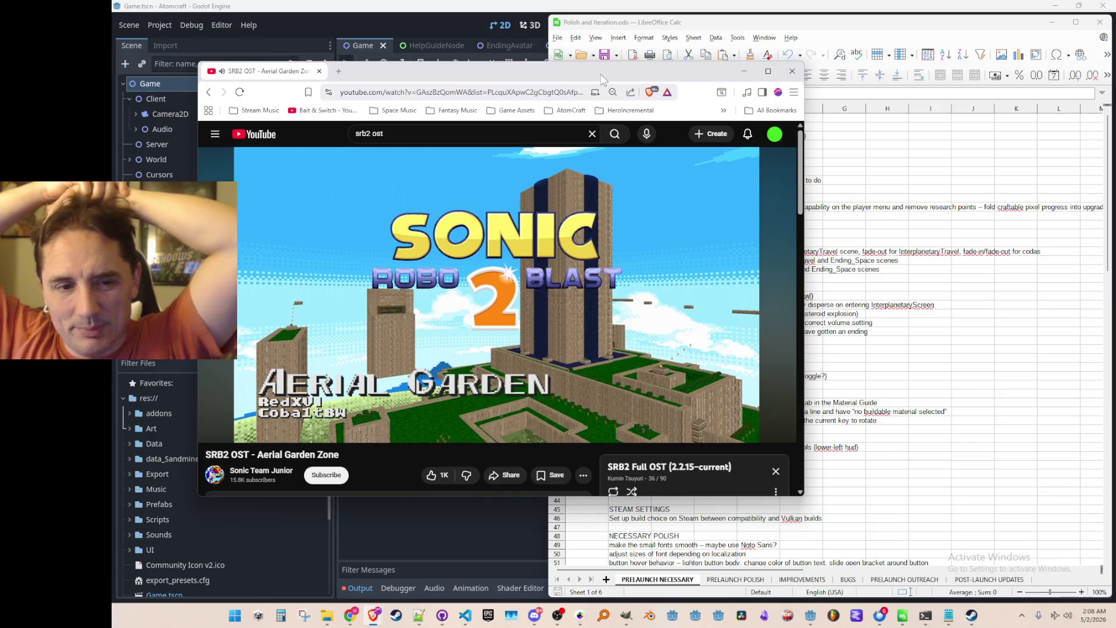
click(847, 146)
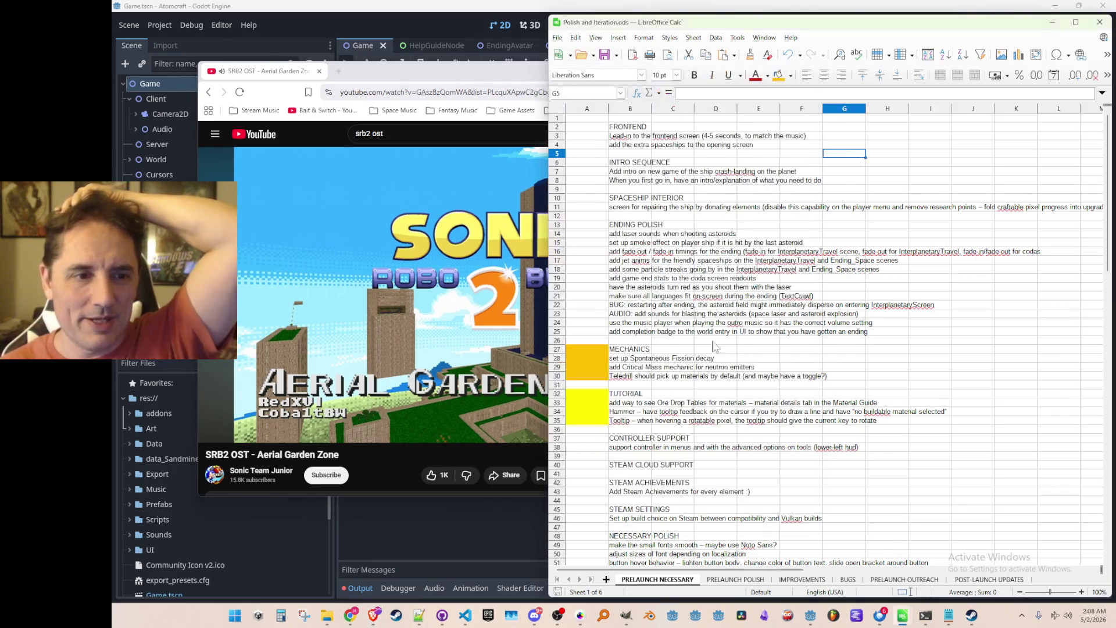
scroll(715, 346, down, 2)
click(673, 324)
scroll(681, 317, down, 5)
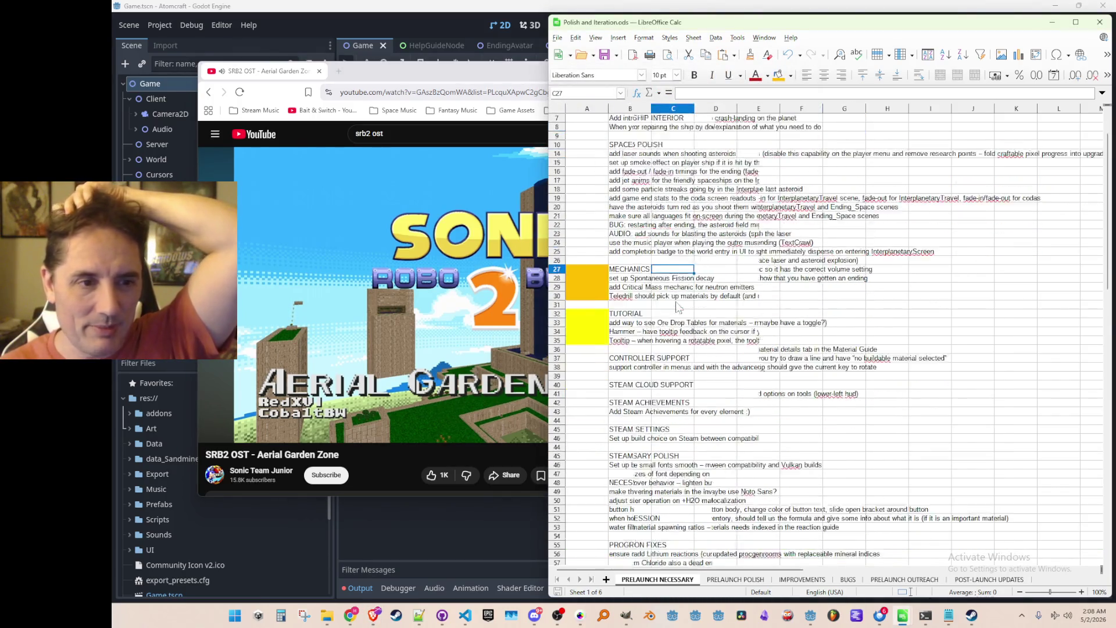
scroll(687, 308, up, 2)
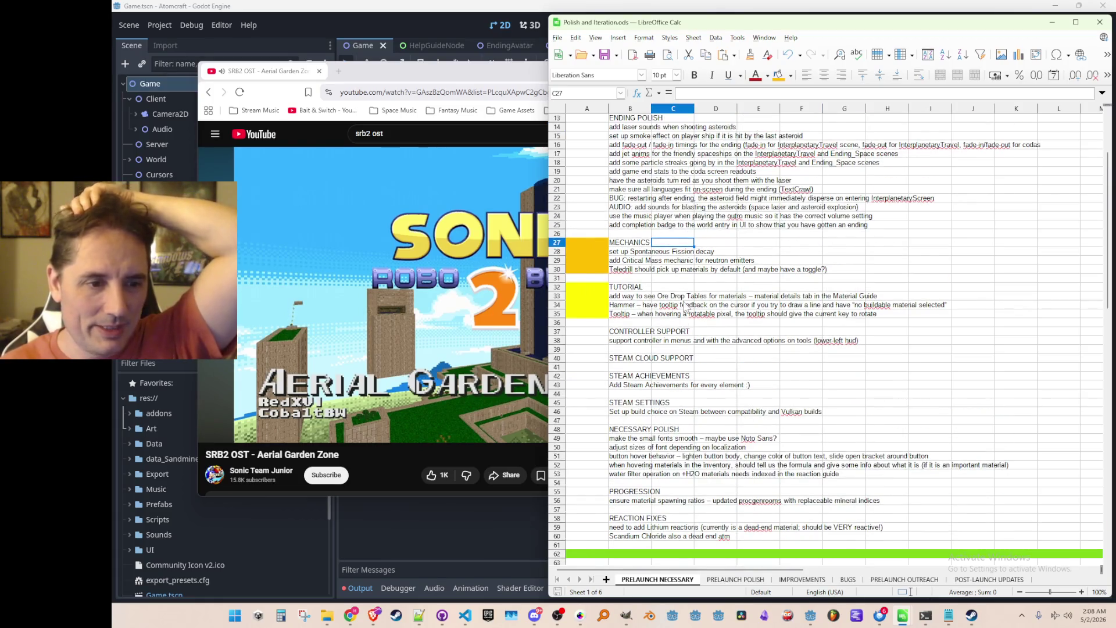
scroll(686, 308, up, 4)
scroll(692, 309, down, 6)
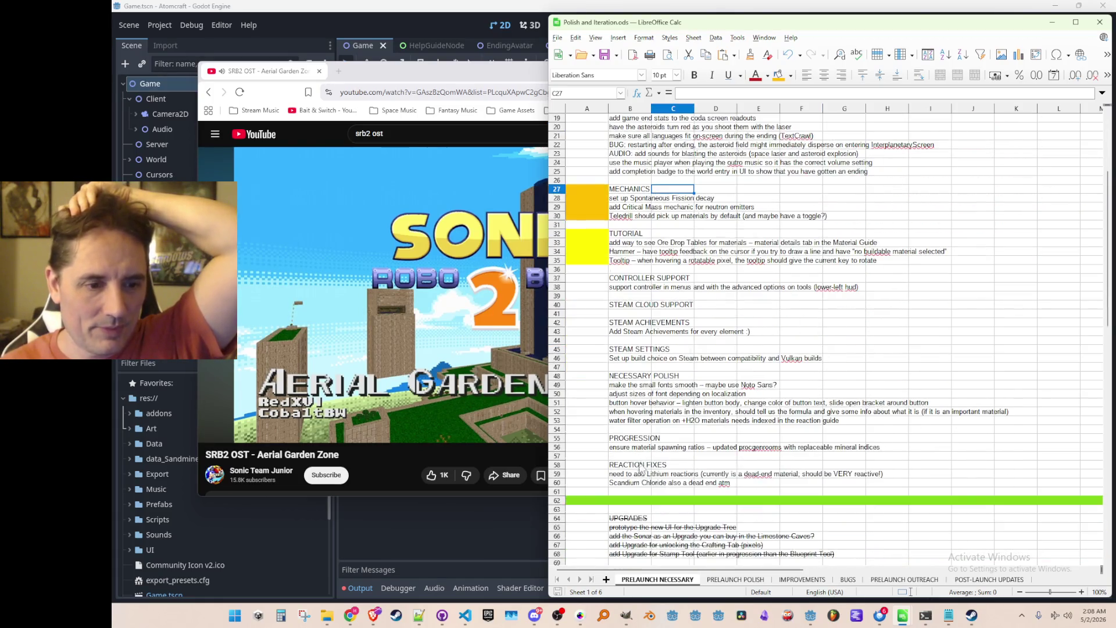
click(727, 579)
scroll(714, 429, down, 4)
scroll(714, 370, up, 4)
click(661, 581)
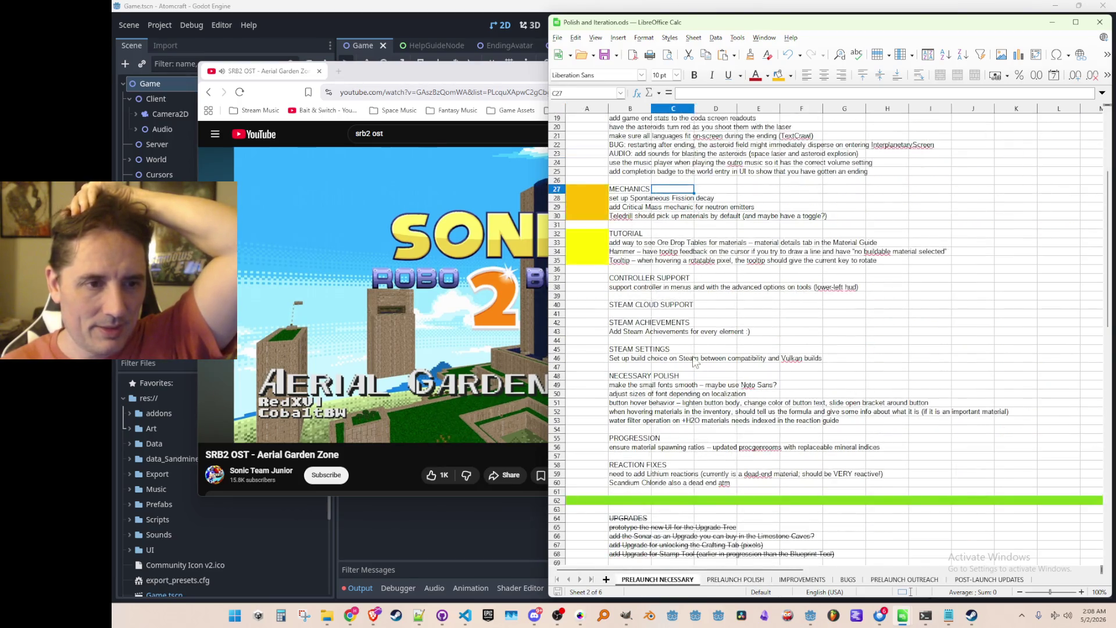
scroll(702, 333, up, 6)
scroll(705, 376, down, 5)
scroll(705, 377, up, 5)
click(642, 278)
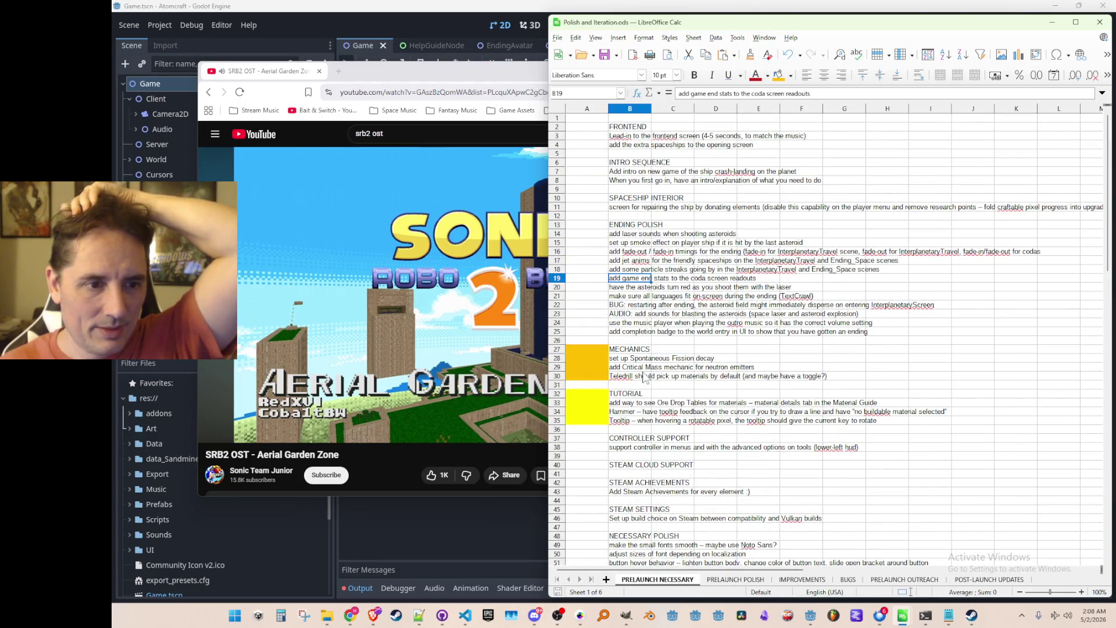
click(630, 413)
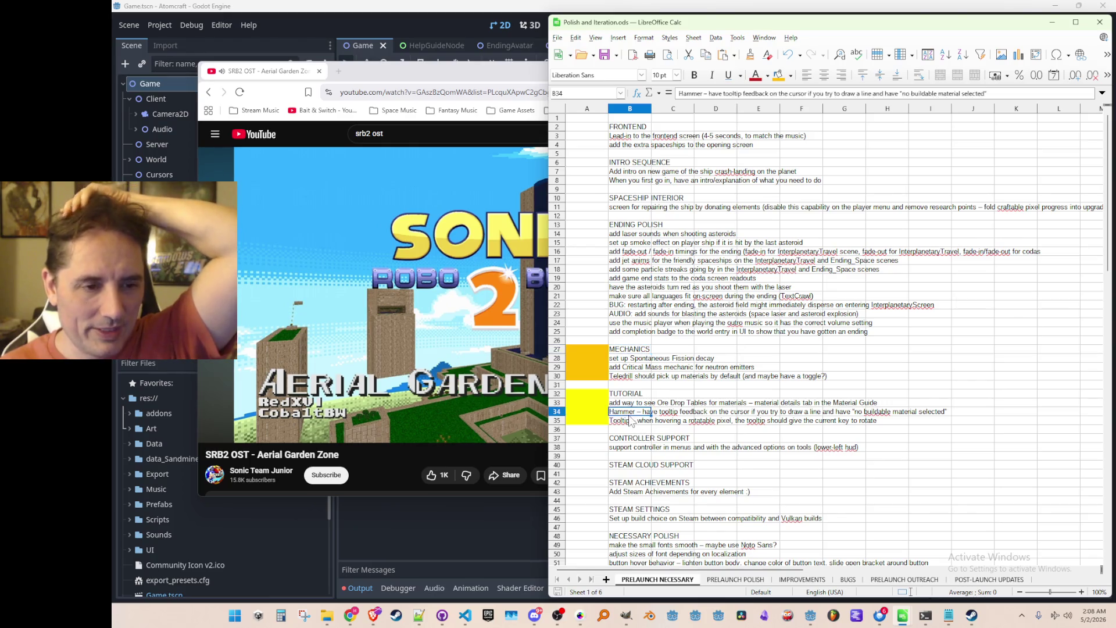
click(631, 422)
click(641, 350)
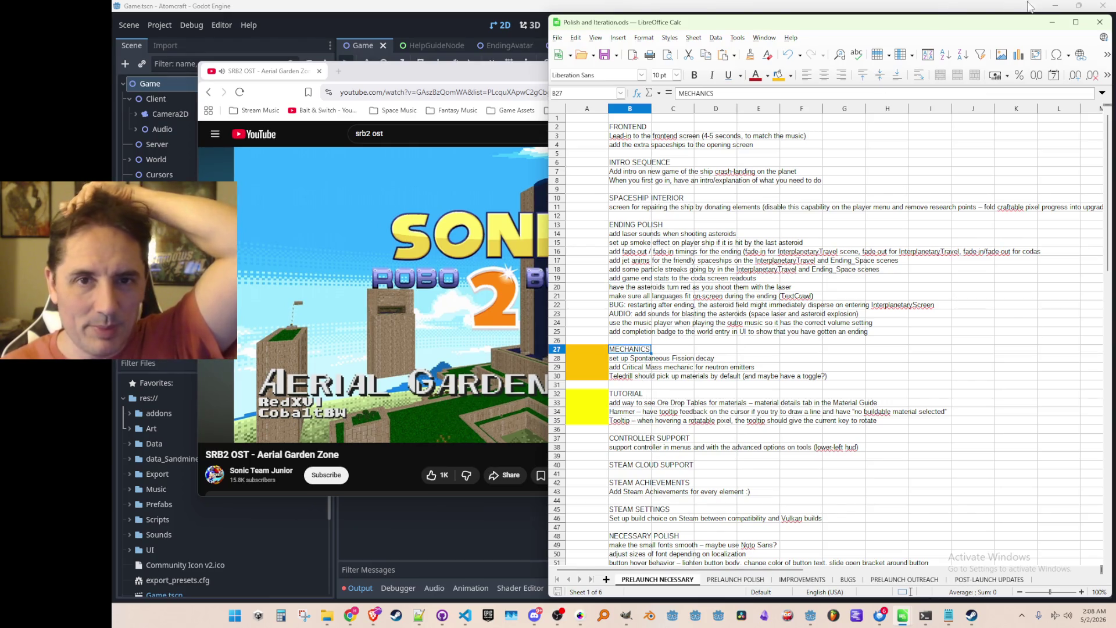
click(1052, 23)
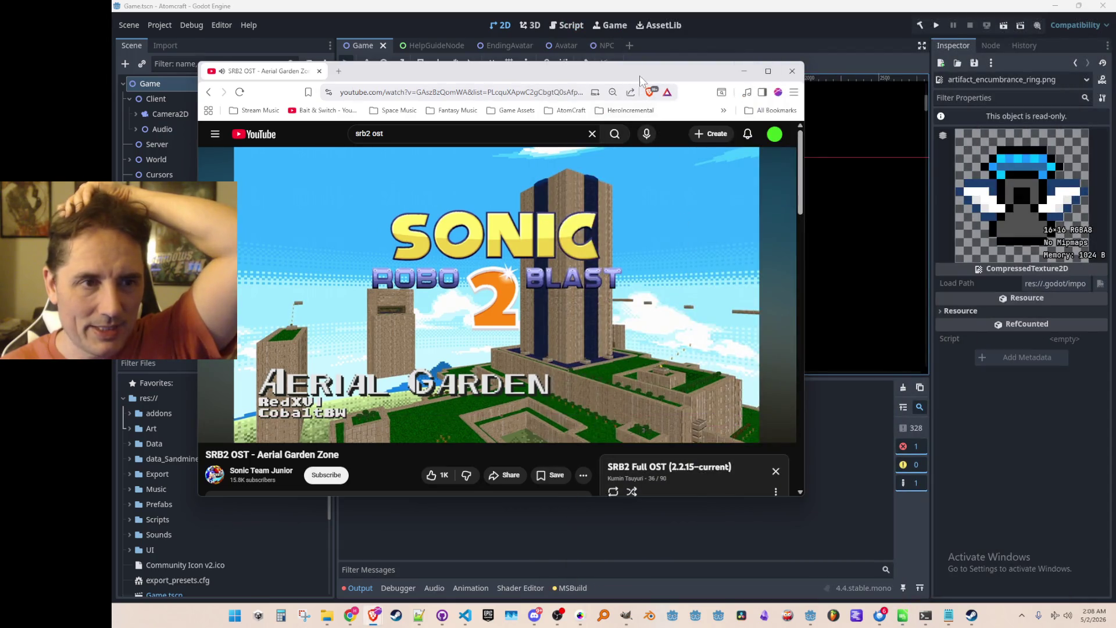
Nudge the YouTube music window up and to the right over the Godot editor.
drag(640, 77, 651, 69)
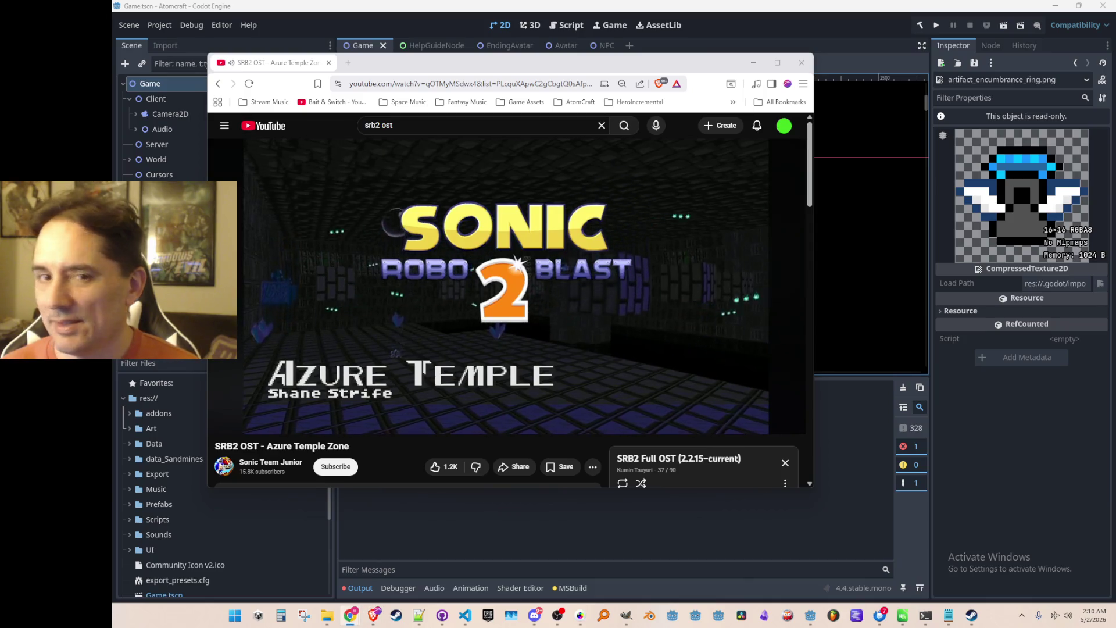
drag(651, 58, 665, 51)
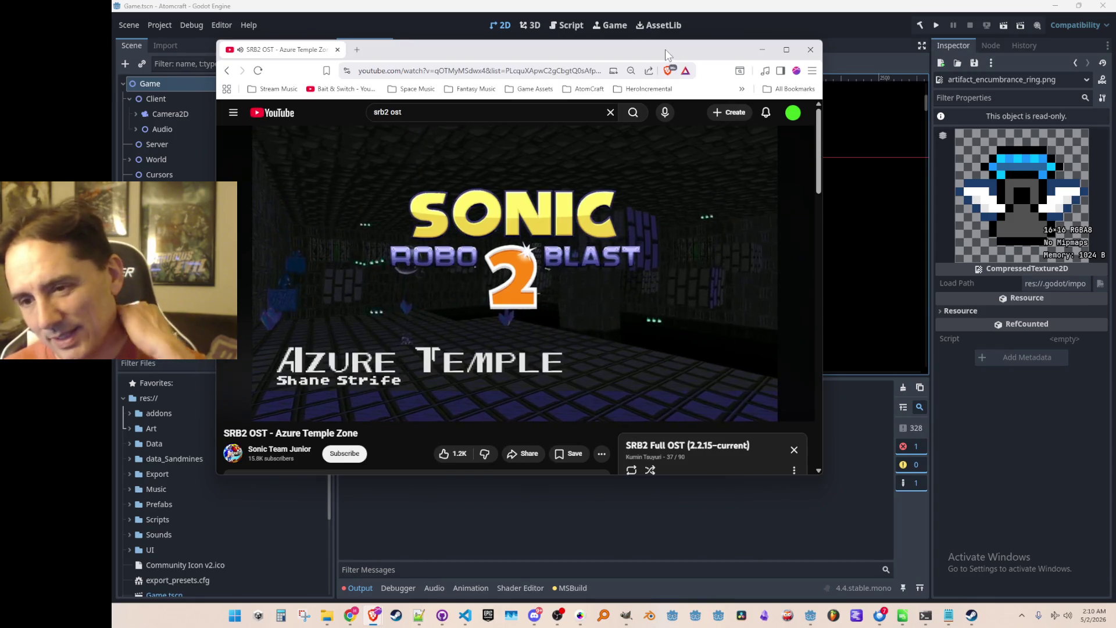